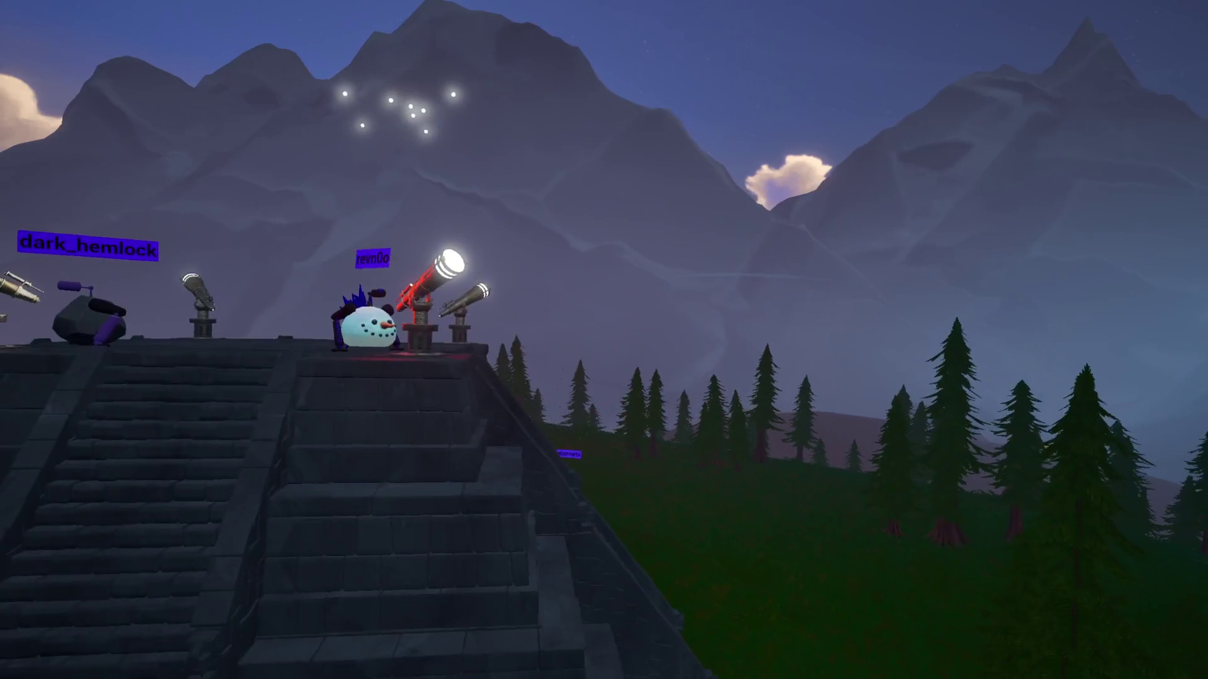
Walk down from the pyramid and along the leaderboard panels, stopping near the Observatory board
key(w)
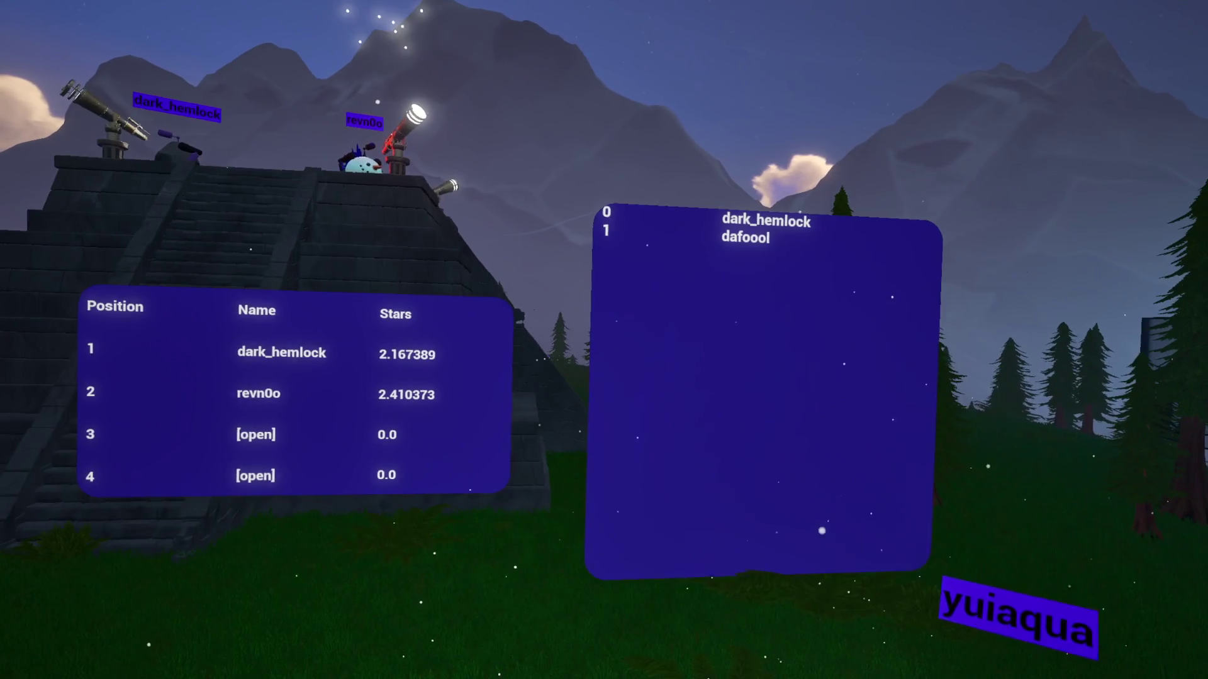
key(w)
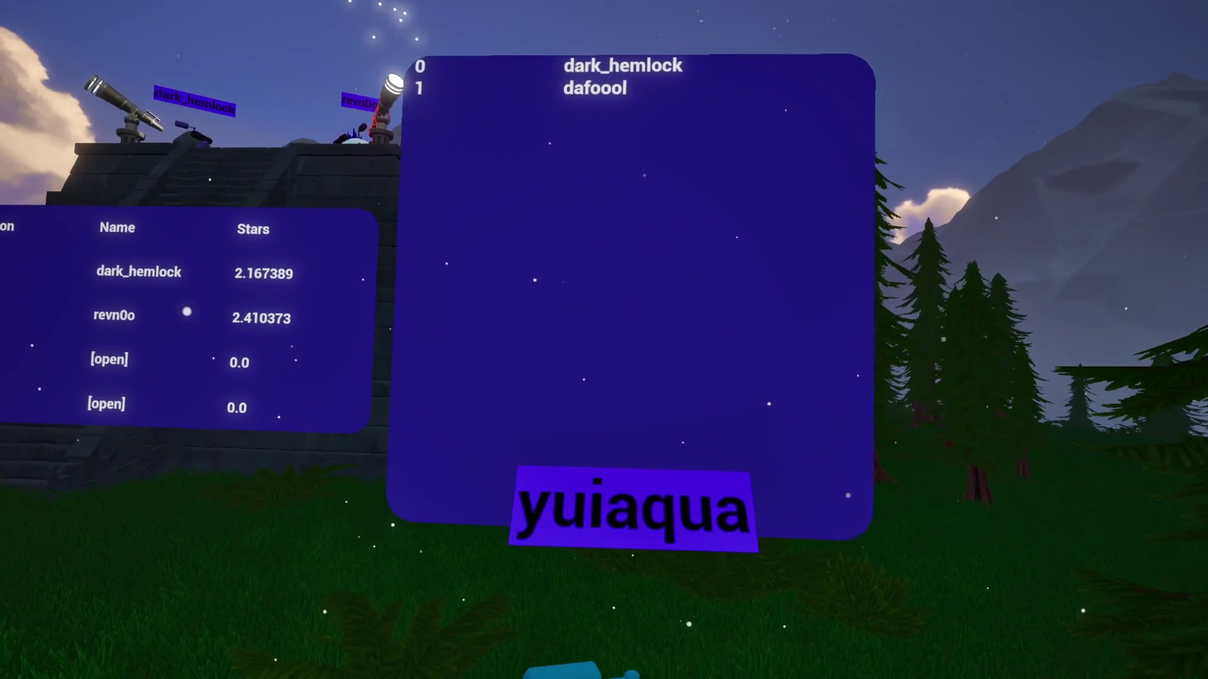
key(w)
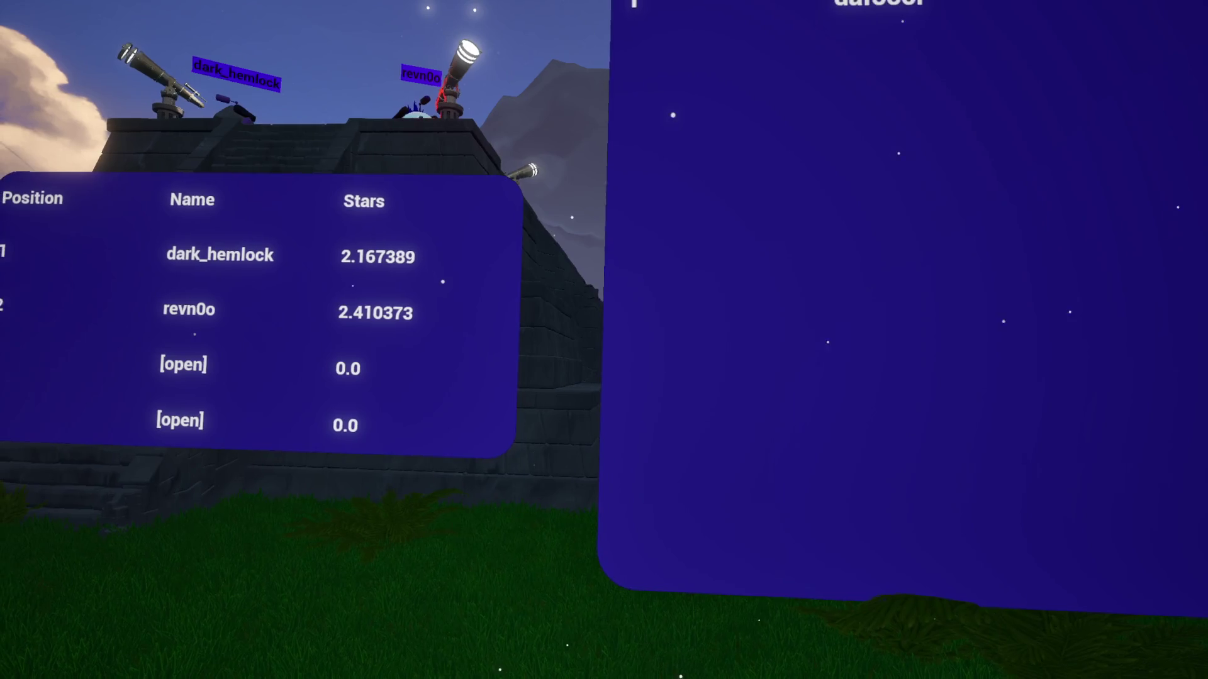
key(s)
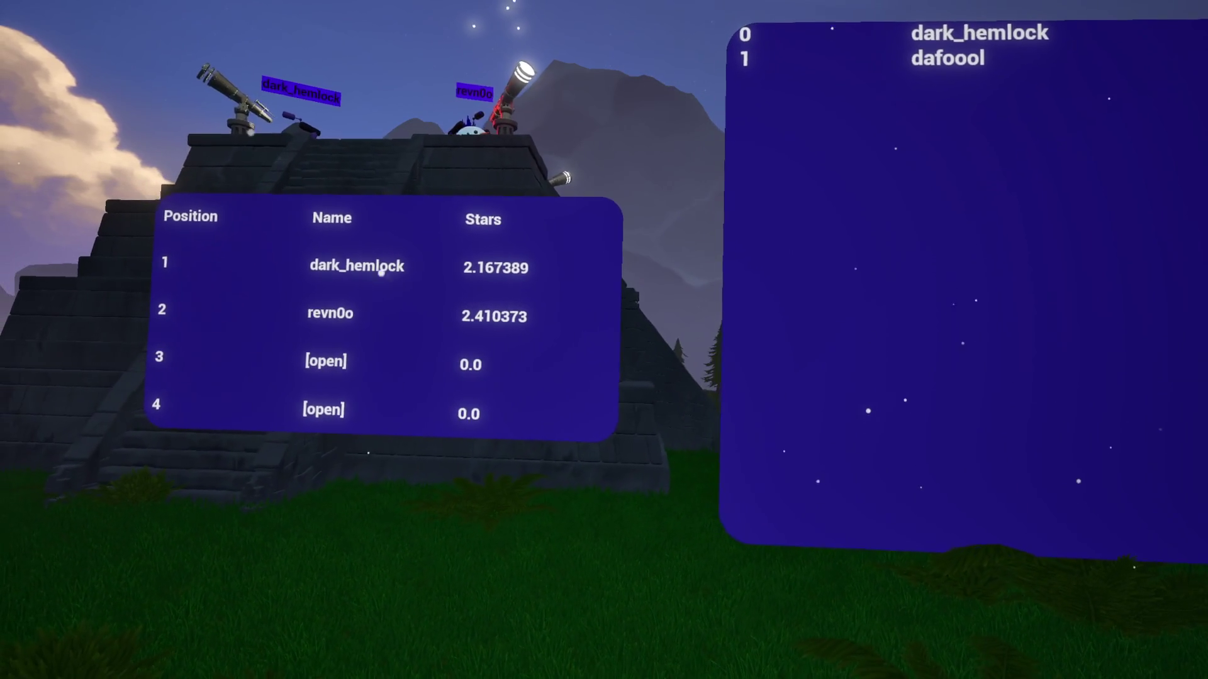
key(s)
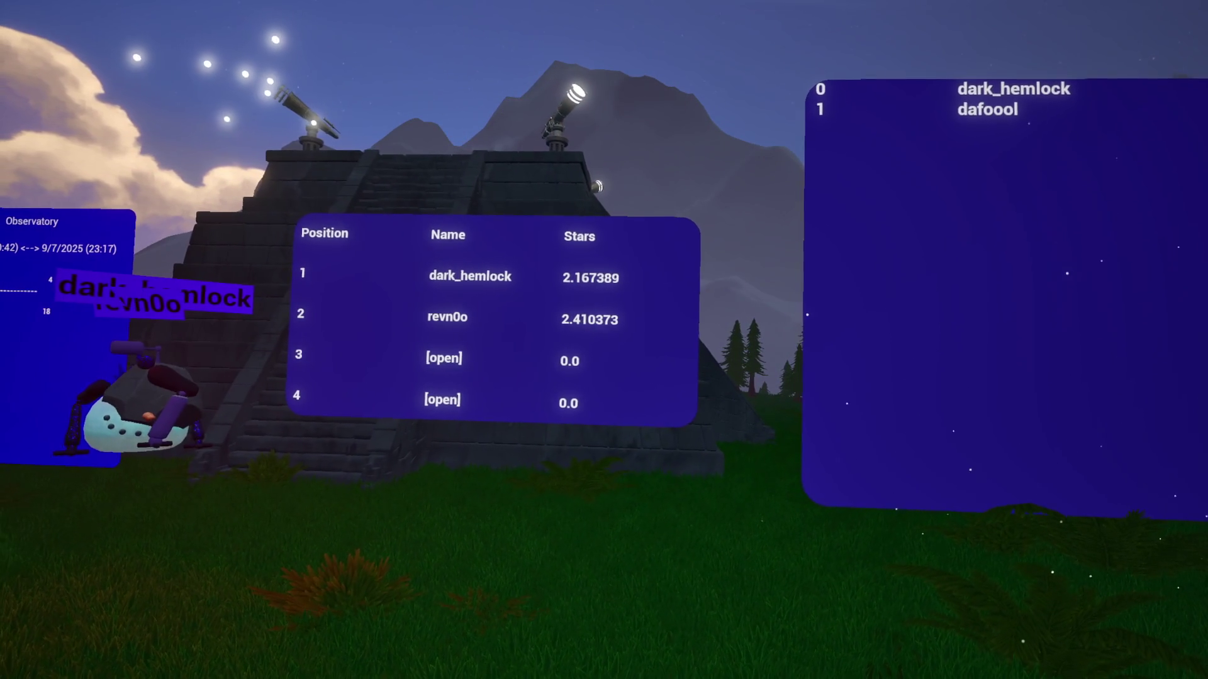
Walk past the Observatory leaderboard onto the grass, then bring up the in-game menu with Esc
key(w)
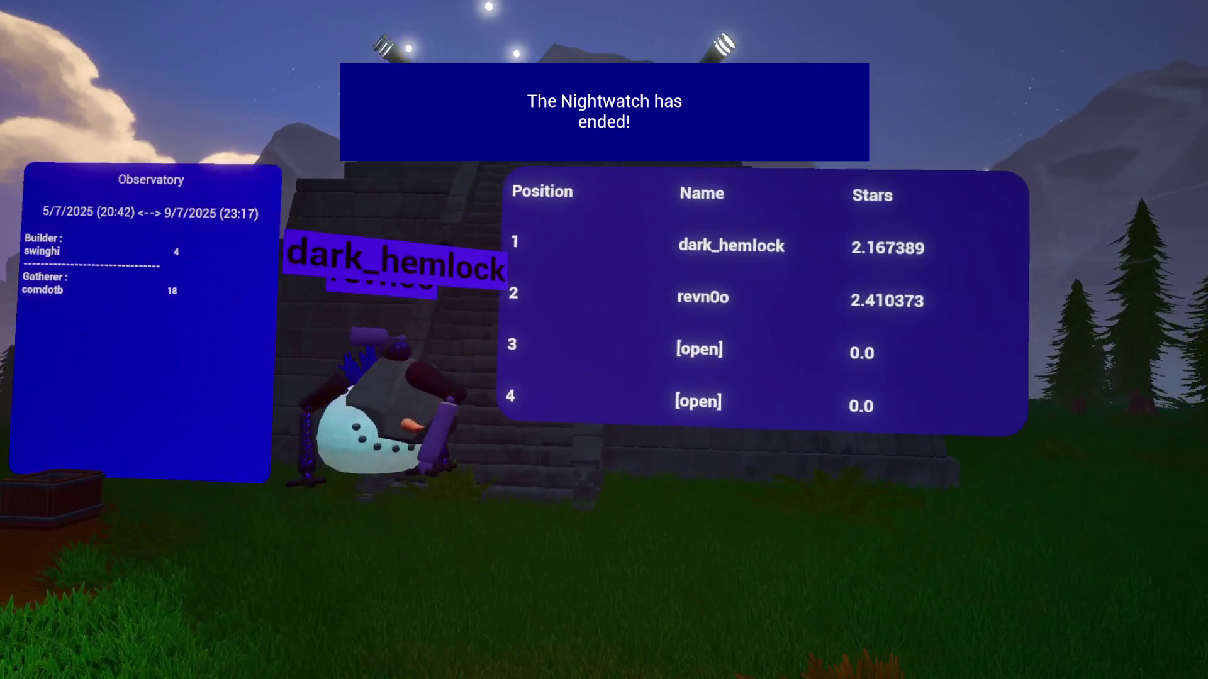
key(w)
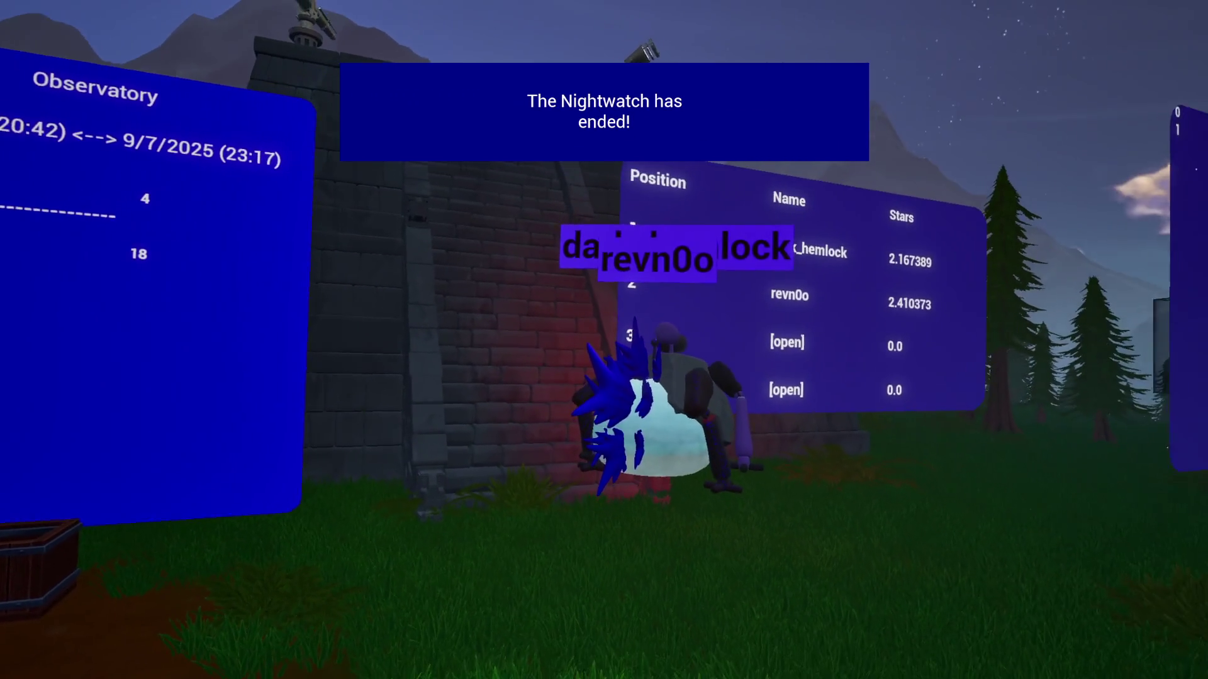
mouse_move(604, 340)
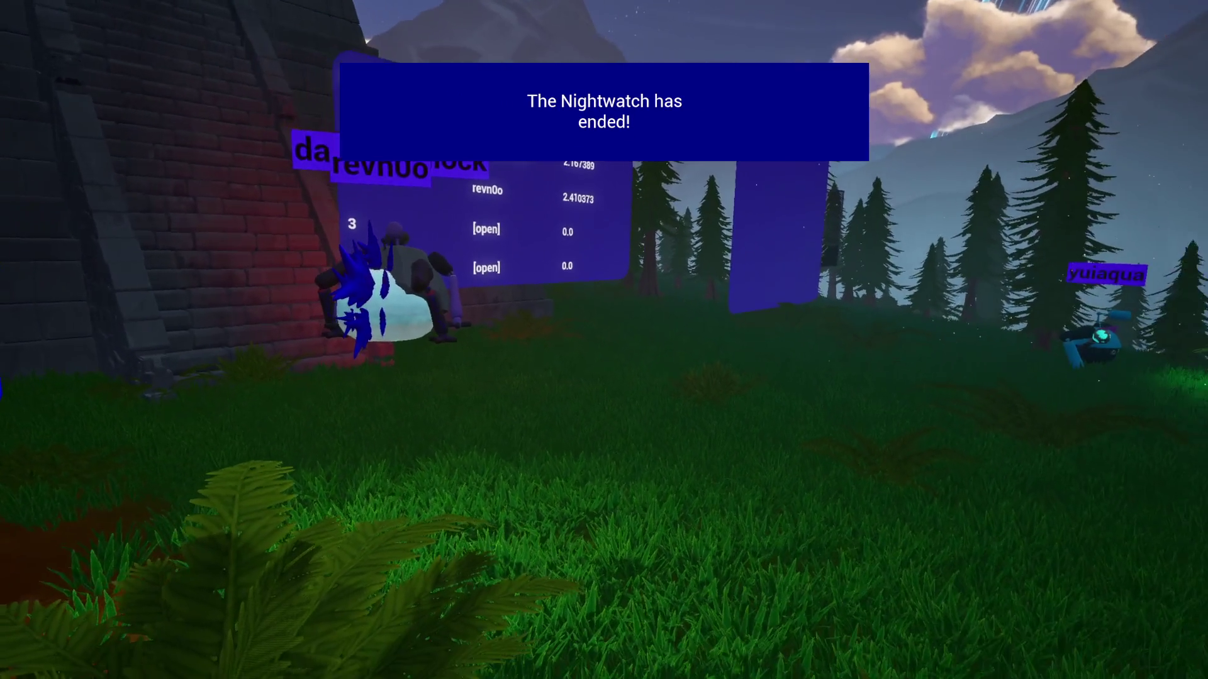
key(w)
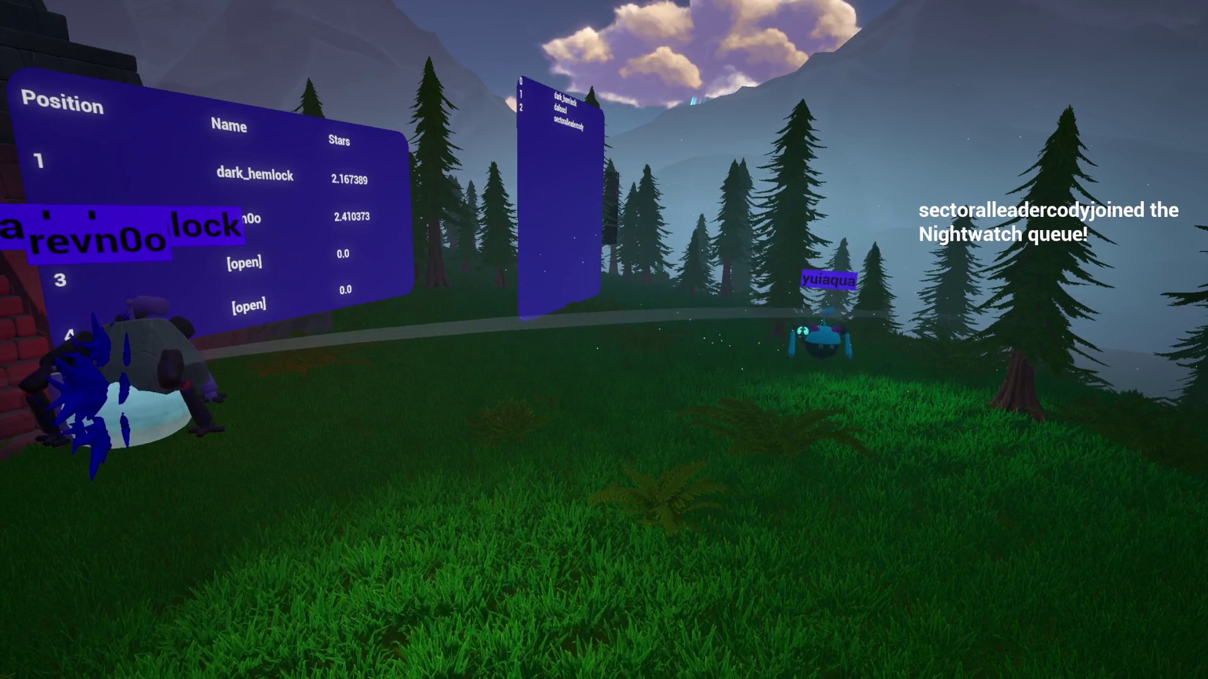
key(w)
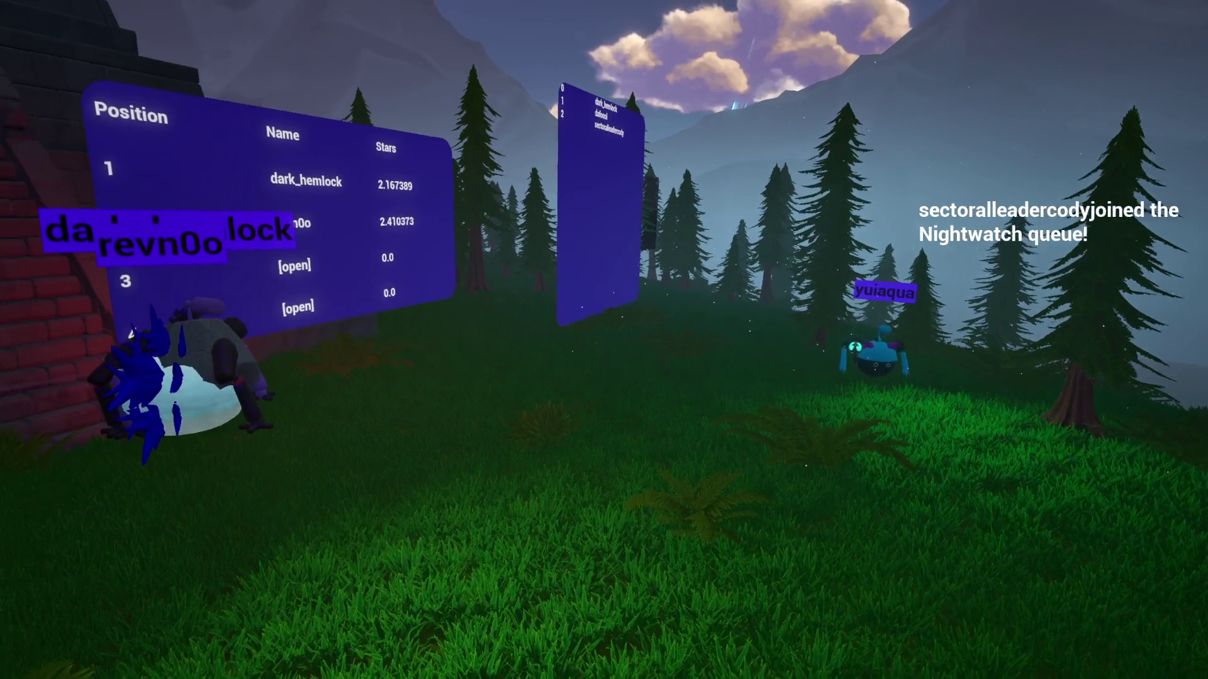
key(s)
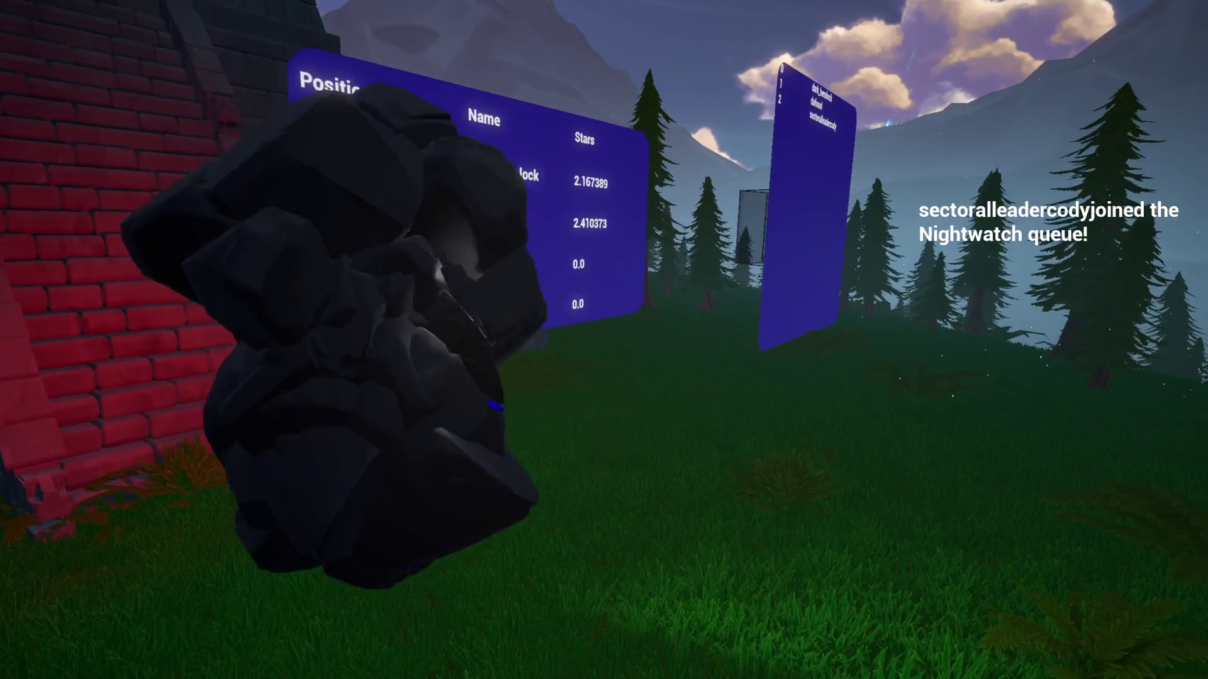
key(w)
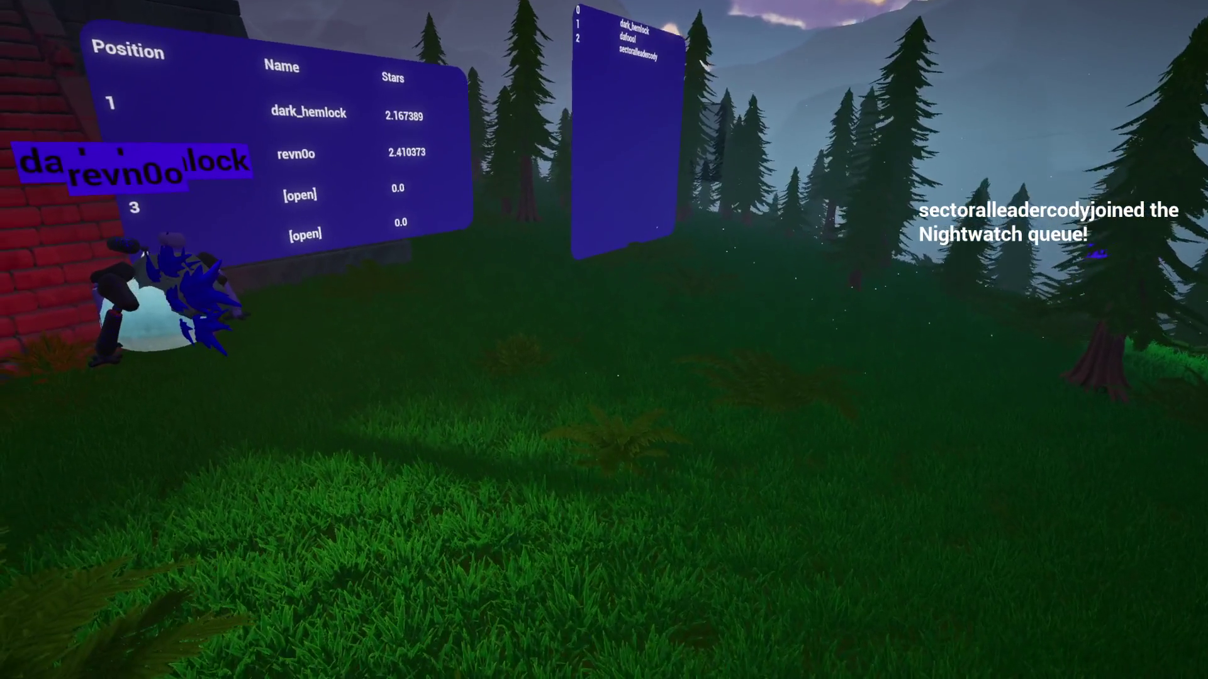
key(s)
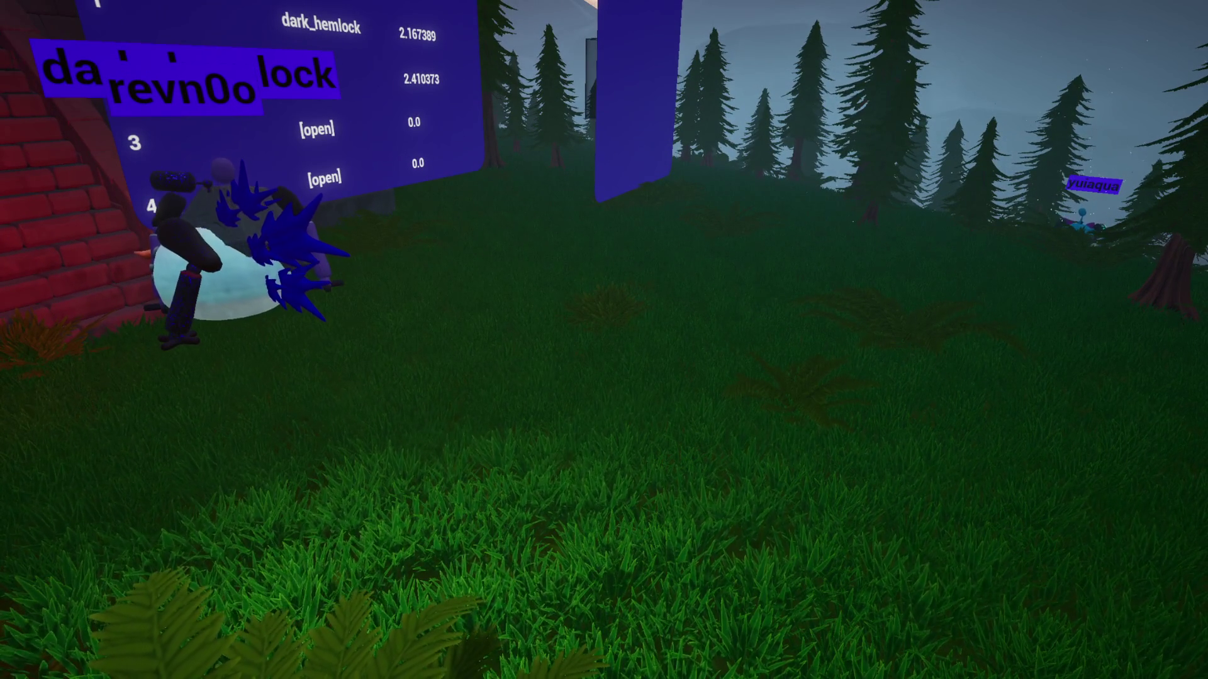
key(Escape)
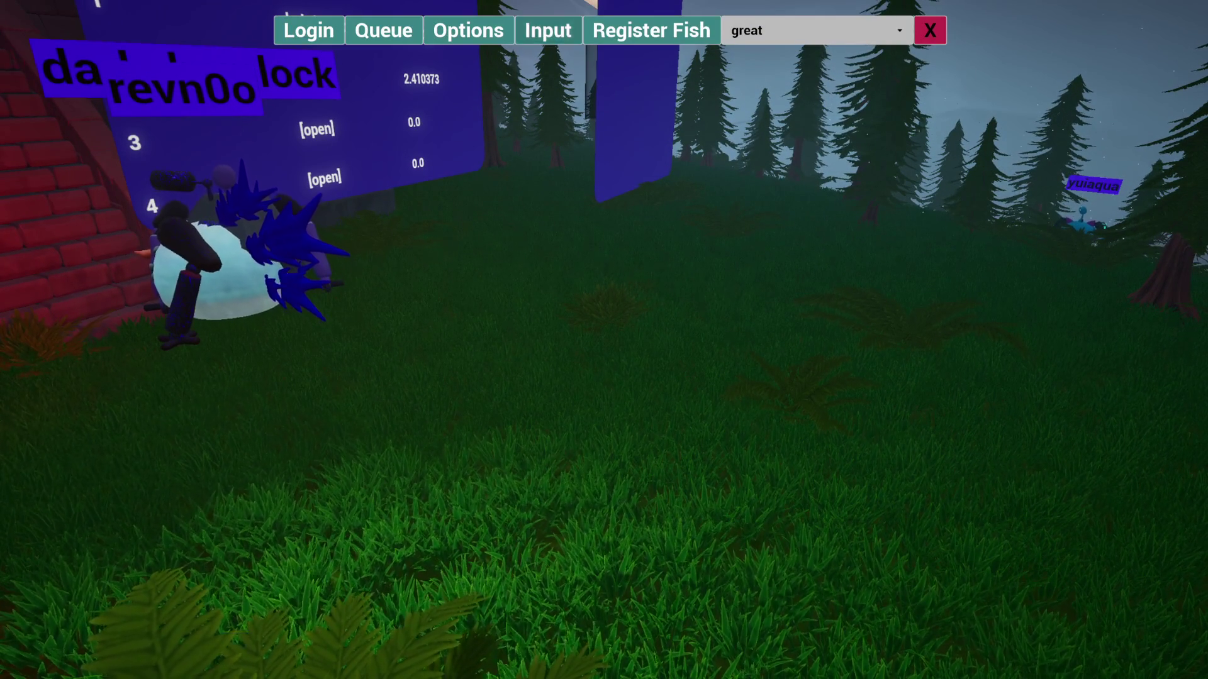
Open the in-game text and command bar at the top of the preview
click(548, 30)
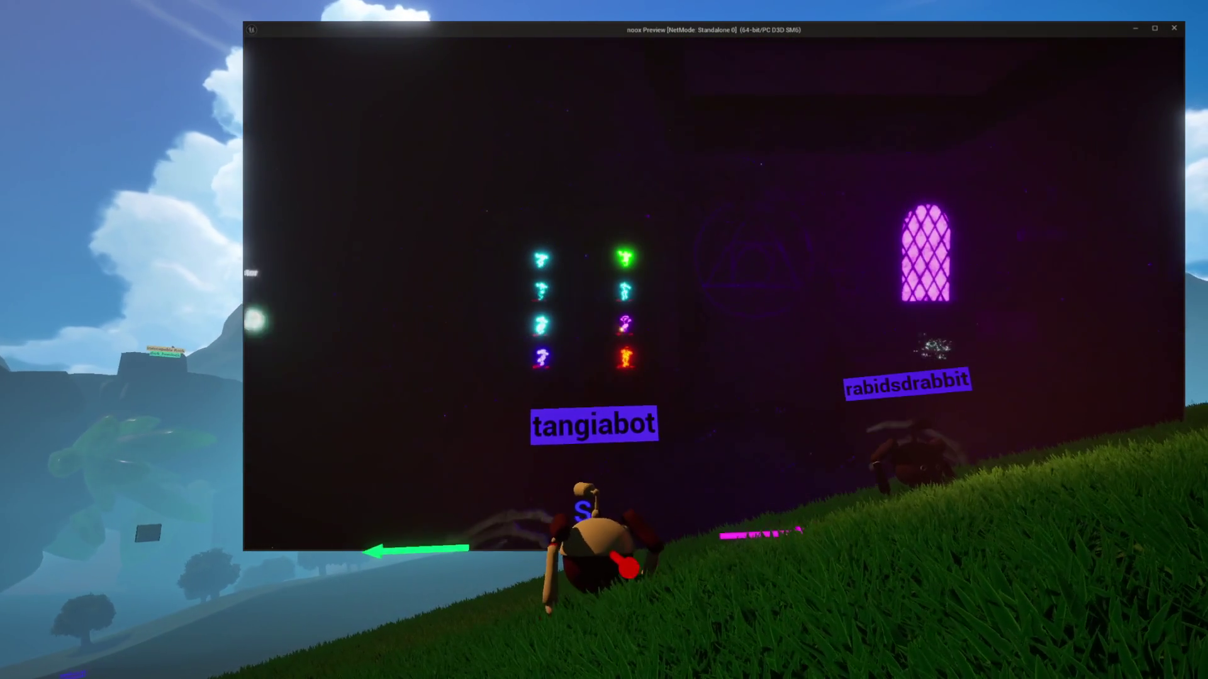
Stop the preview, open WL_Purp from the Content Browser, and expand it to the full Blueprint editor
key(Escape)
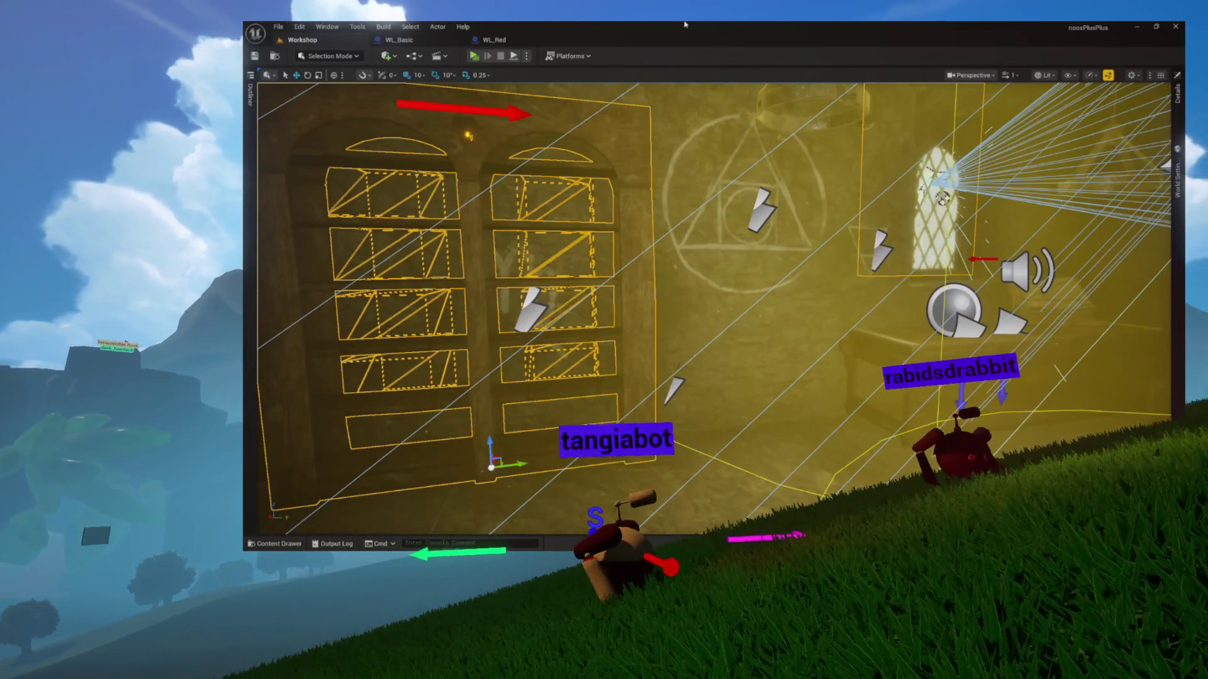
click(494, 40)
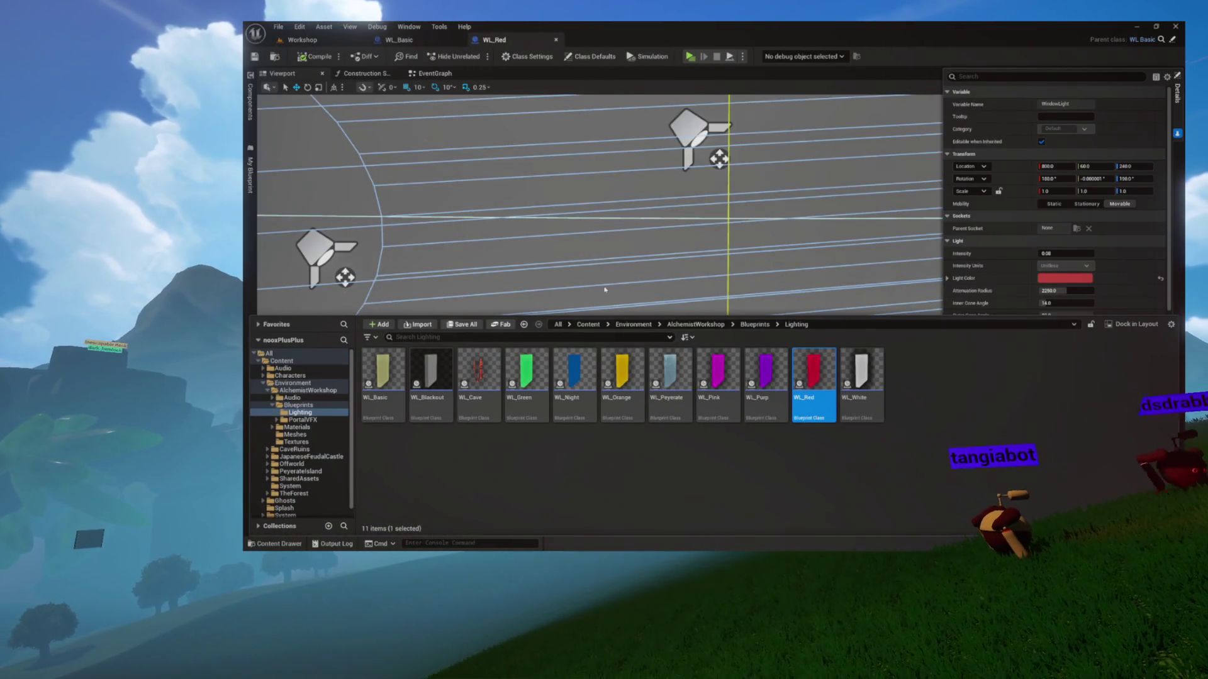
double_click(775, 409)
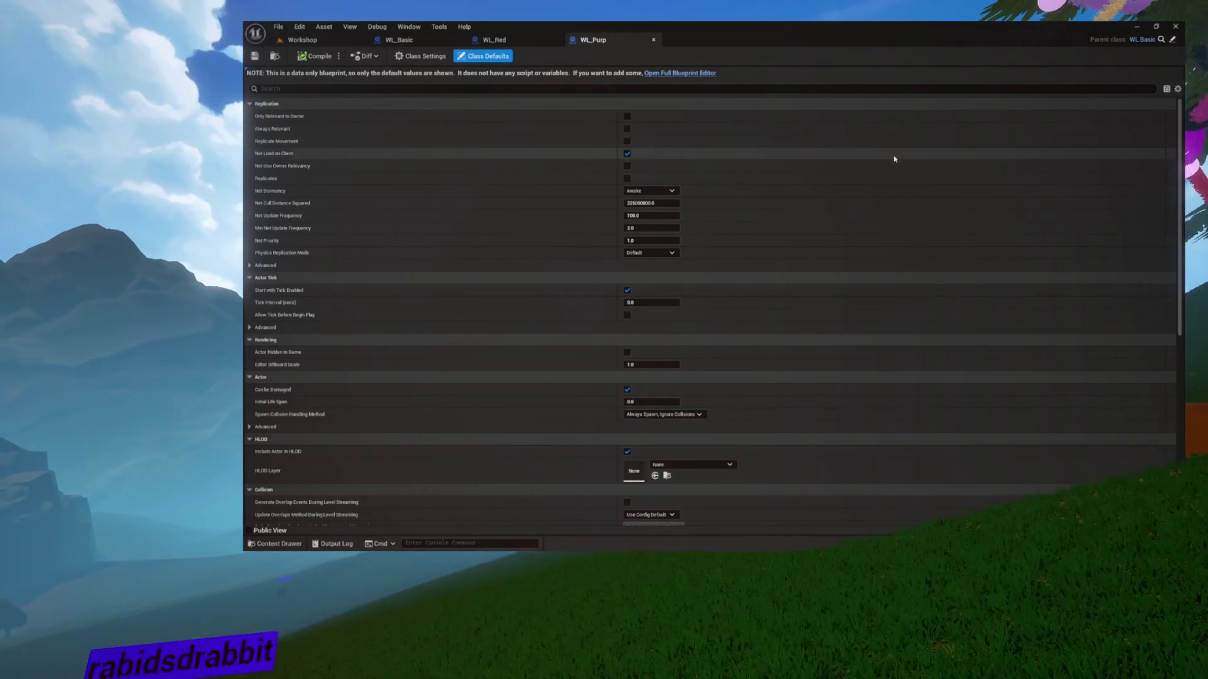
click(668, 73)
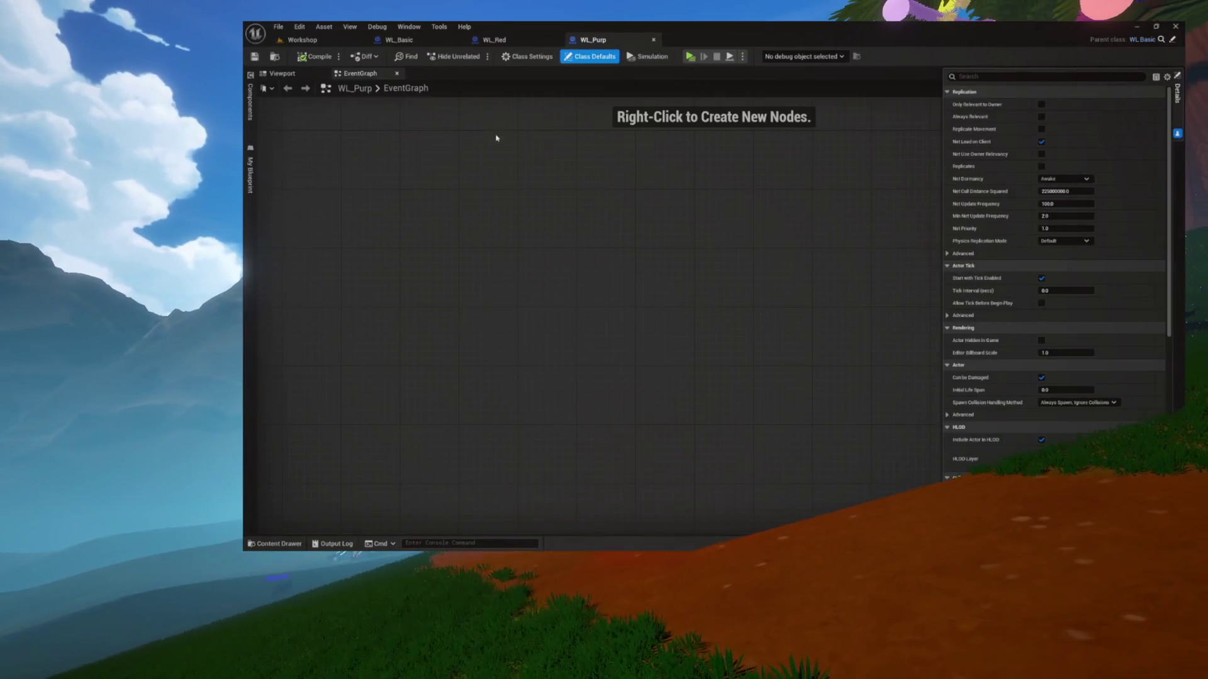
Select the WindowLight component and open its Light Color picker
click(304, 112)
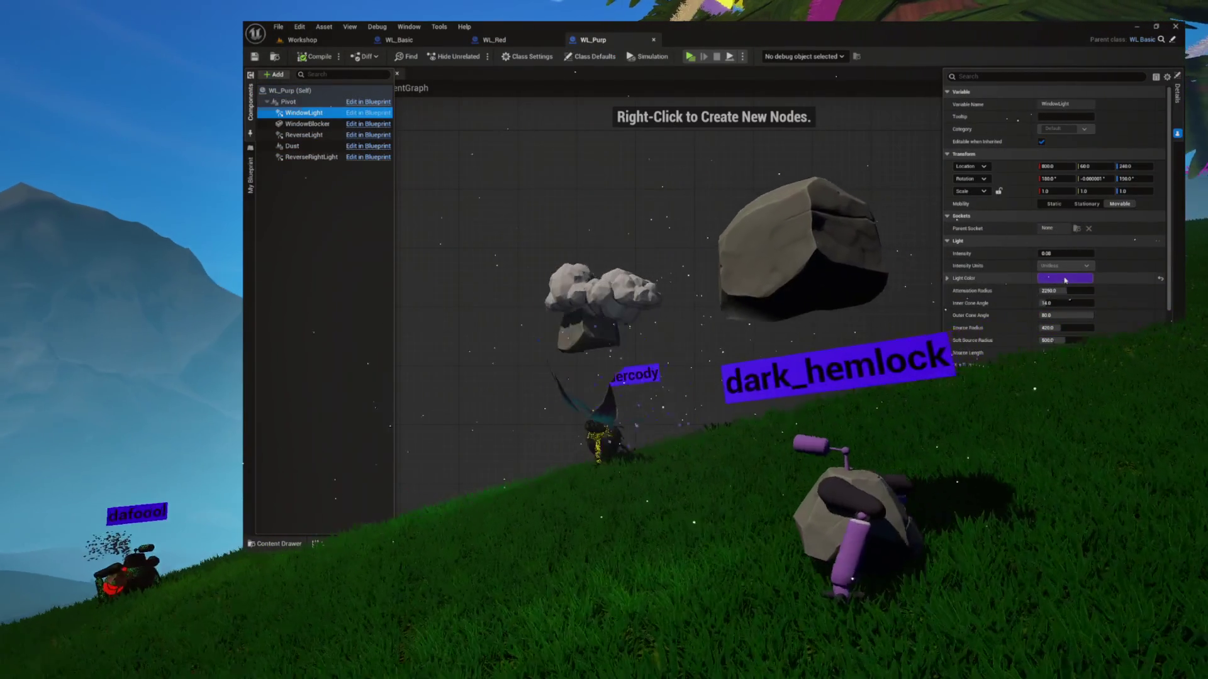
click(1065, 278)
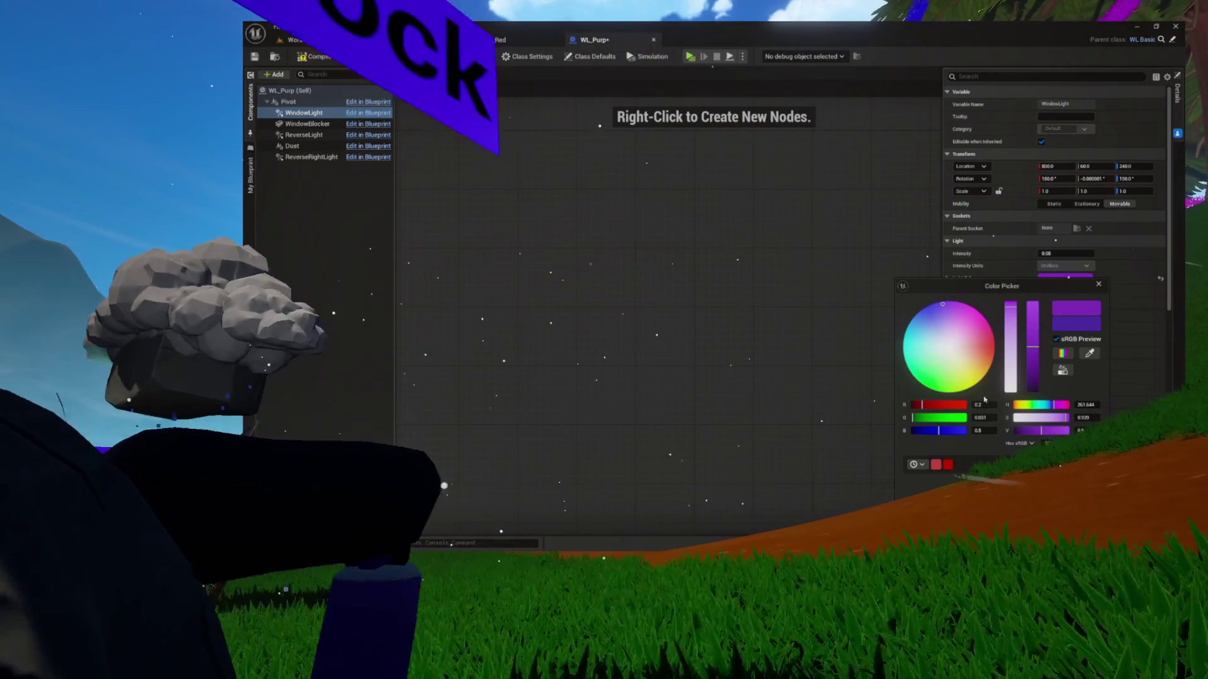
Lower the WindowLight colour's red channel to 0.15
click(988, 405)
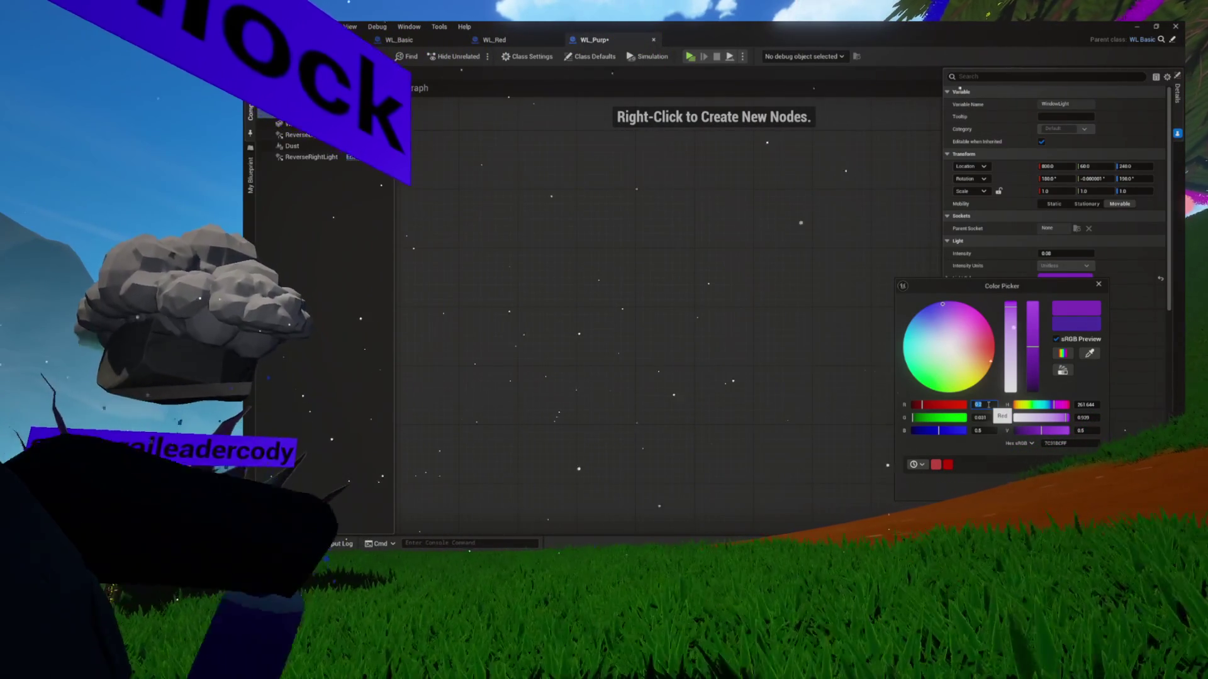
text(0.15)
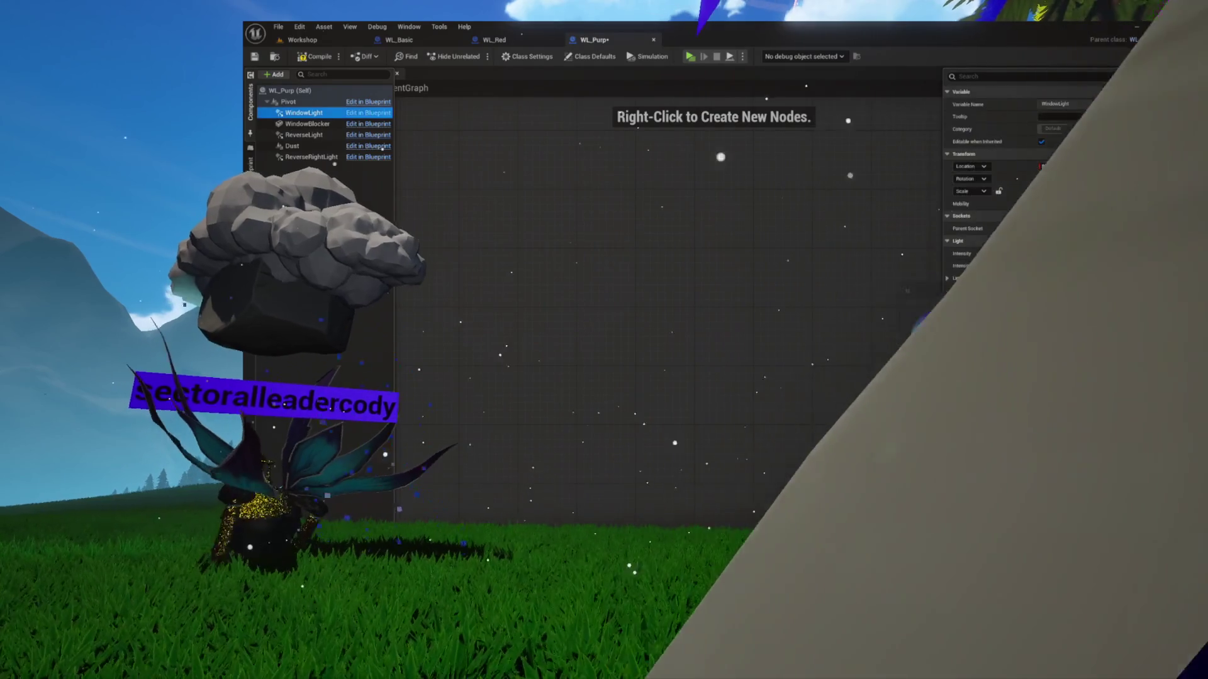
click(495, 152)
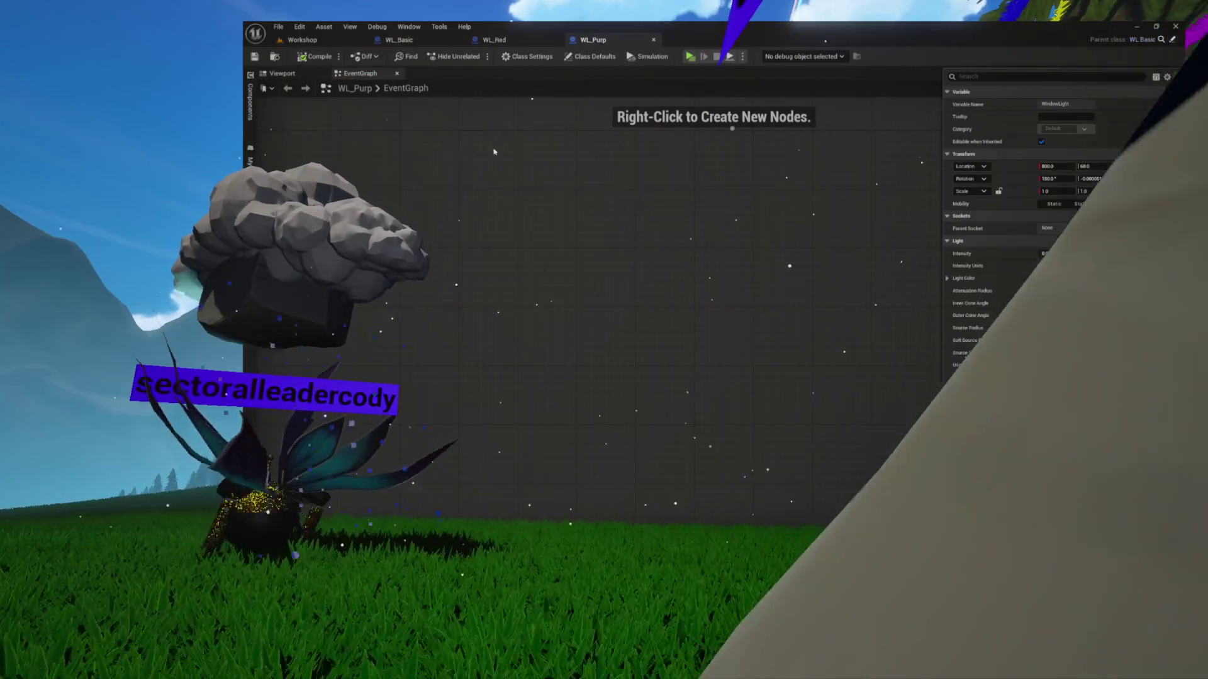
Select ReverseLight and copy its purple Light Color
click(251, 108)
click(304, 135)
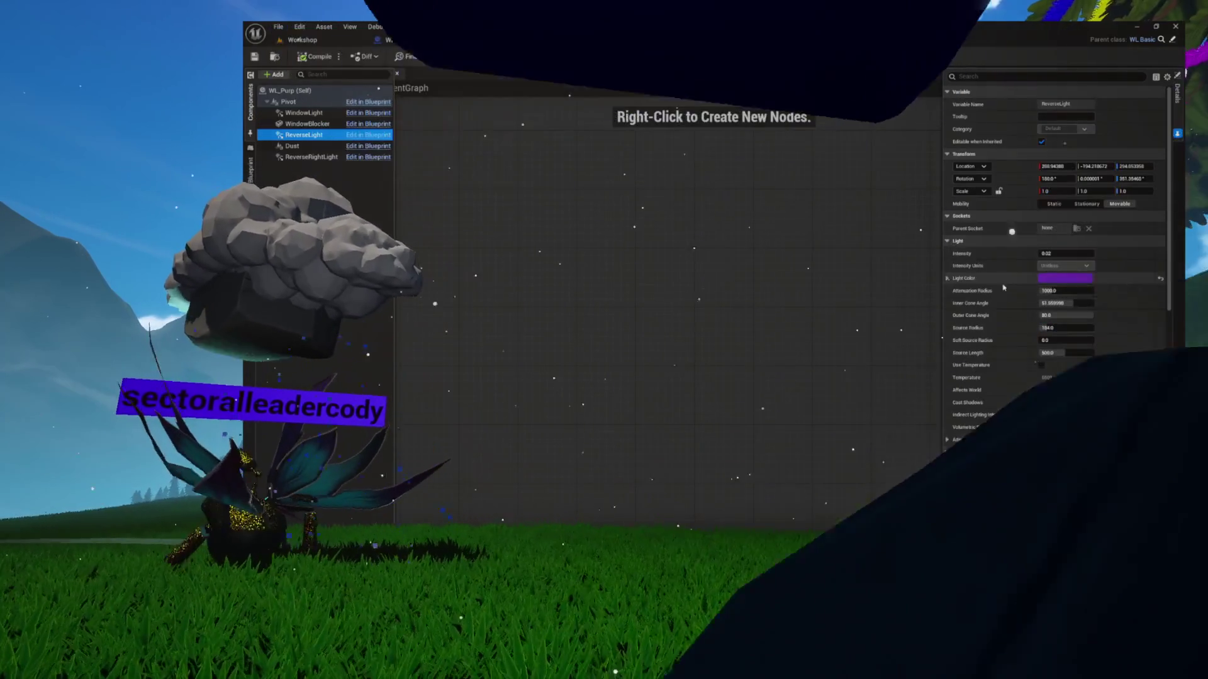
click(1065, 278)
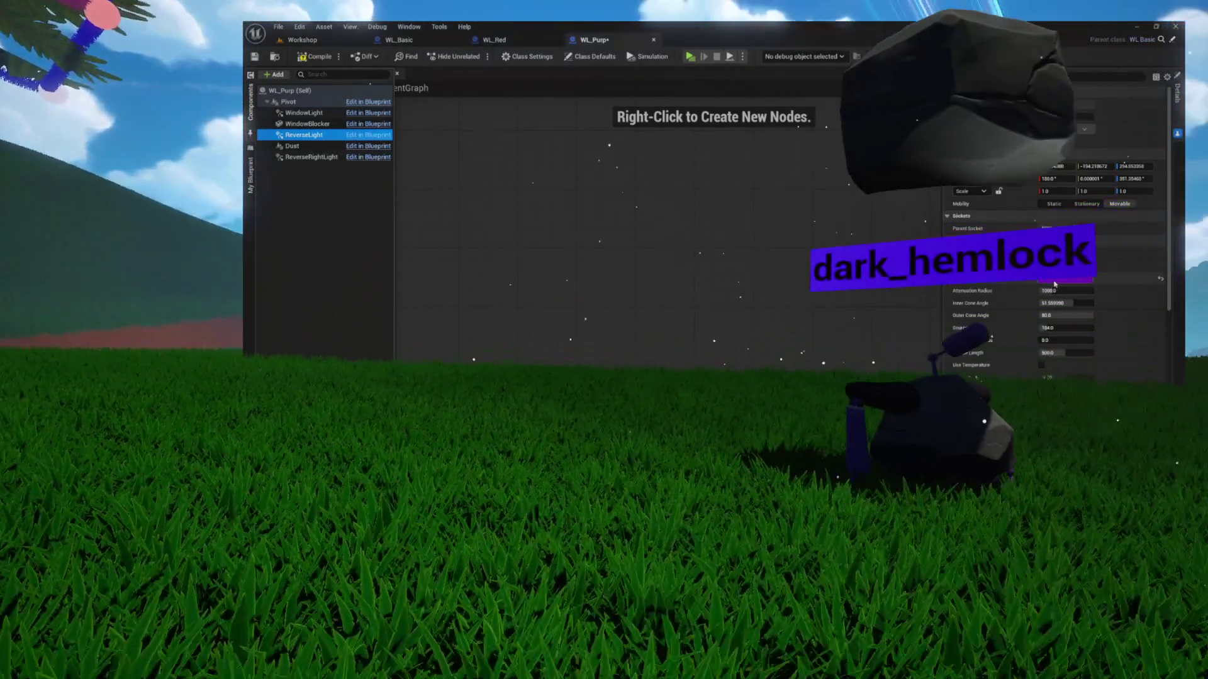
right_click(1054, 284)
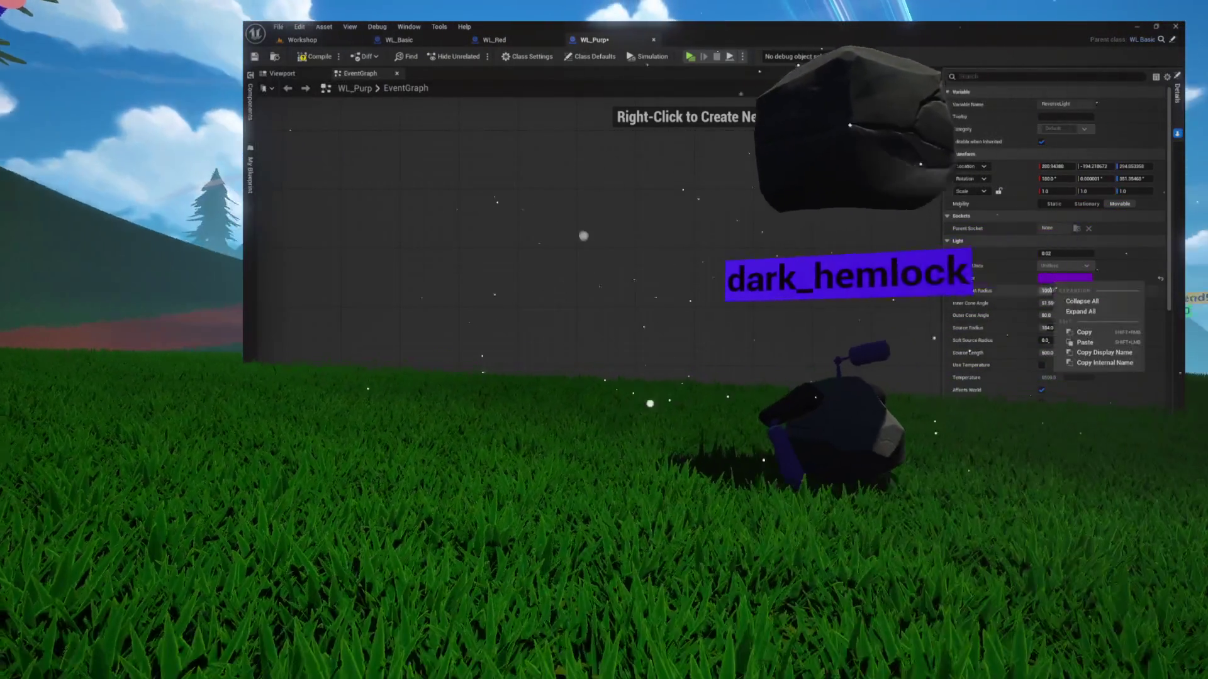
key(Escape)
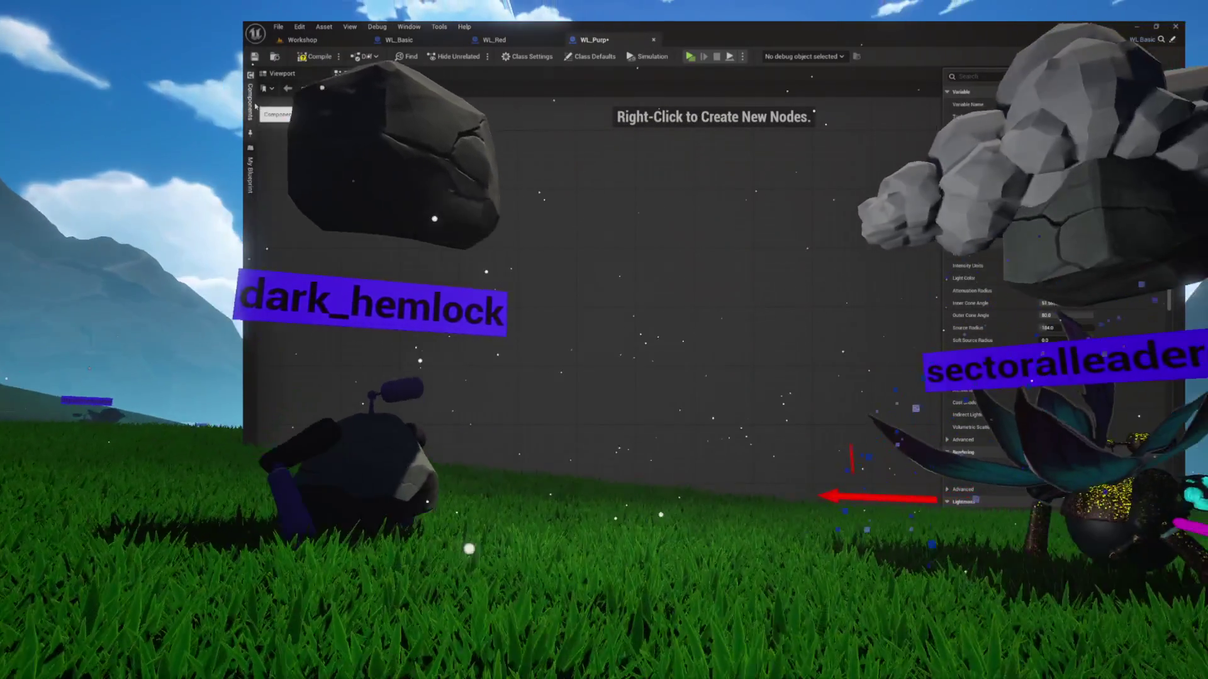
Paste the purple colour onto ReverseRightLight's Light Color and launch the game preview
click(254, 105)
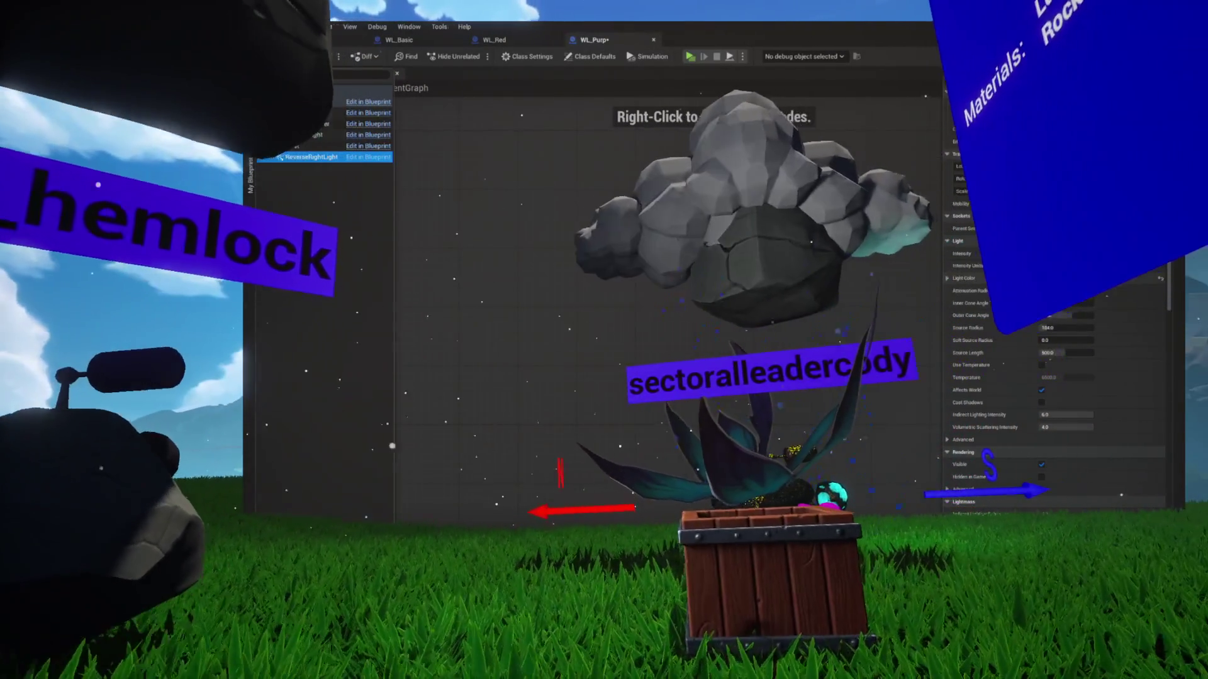
right_click(1059, 284)
click(1070, 341)
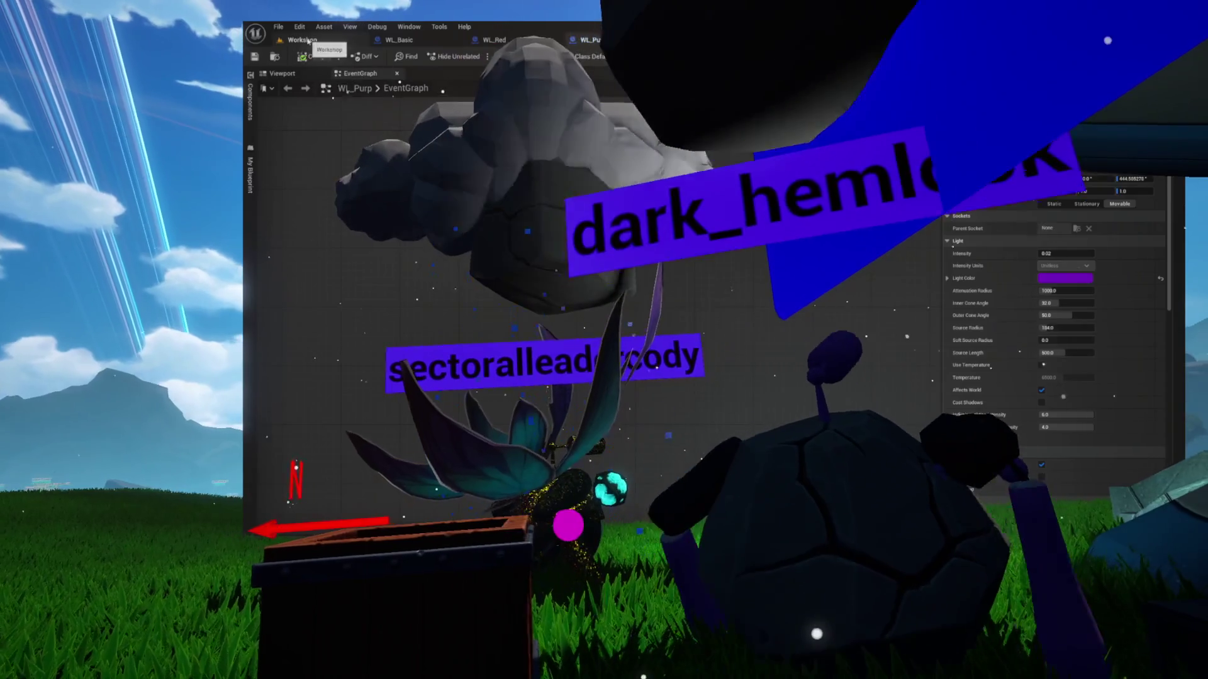
click(470, 57)
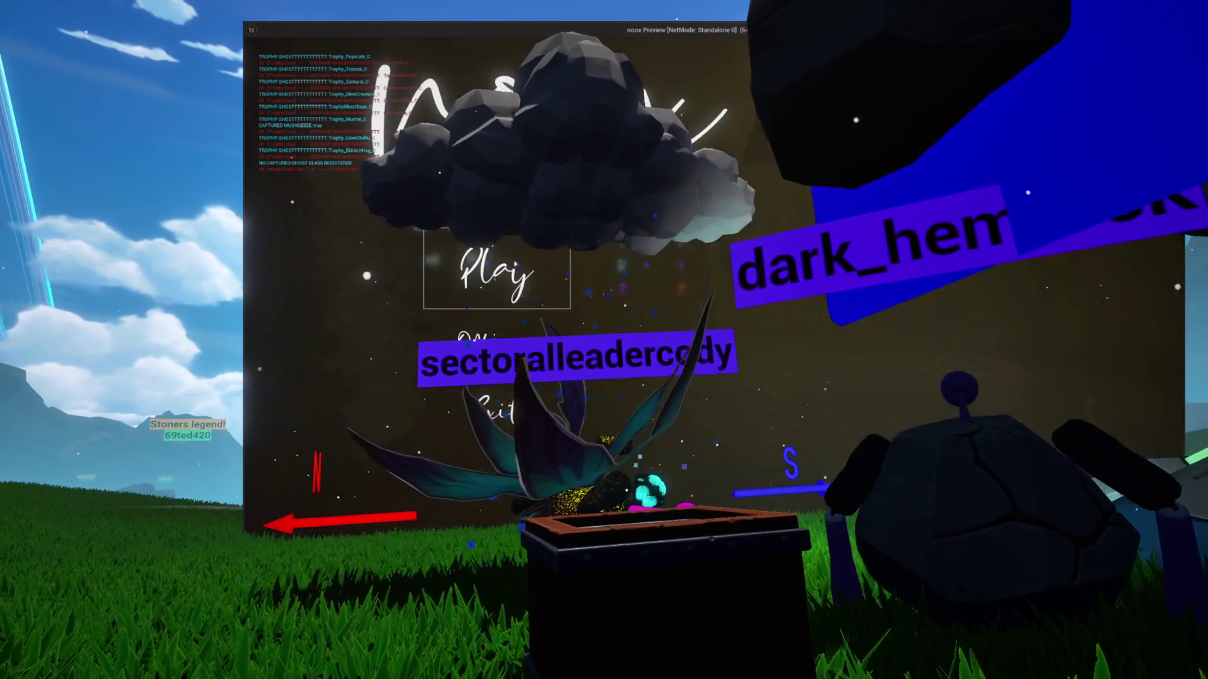
Play into the workshop level, then close the preview and return to the WL_Red Blueprint tab
click(497, 271)
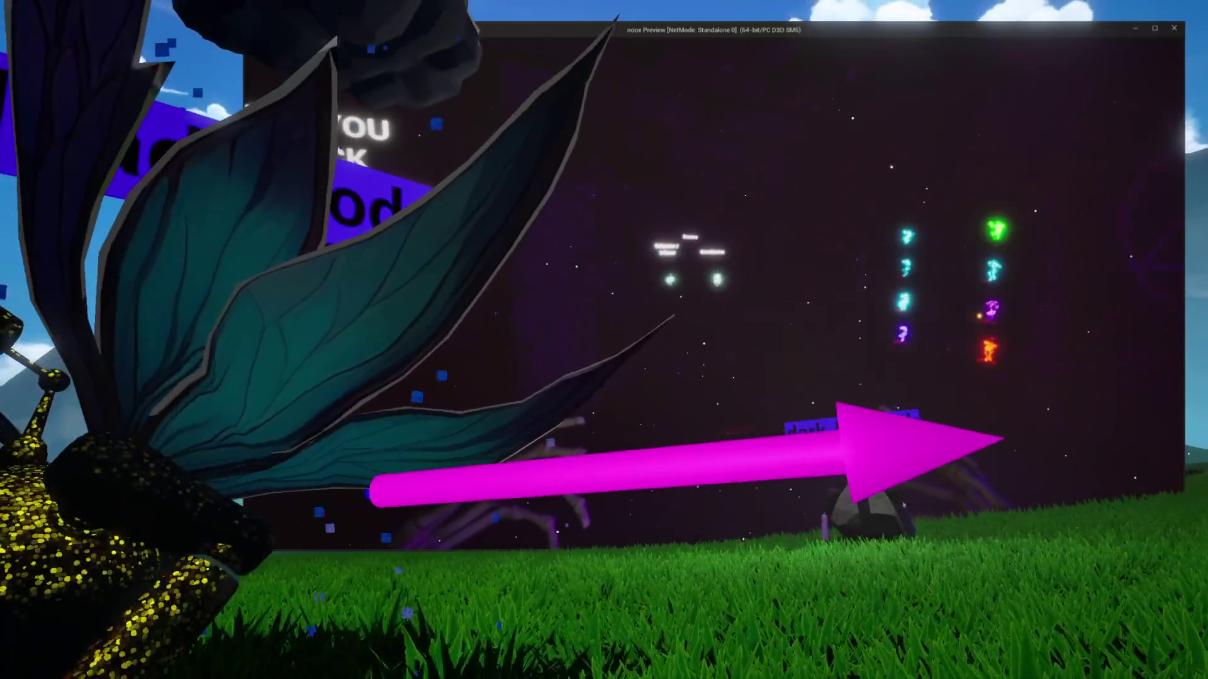
key(Escape)
click(497, 39)
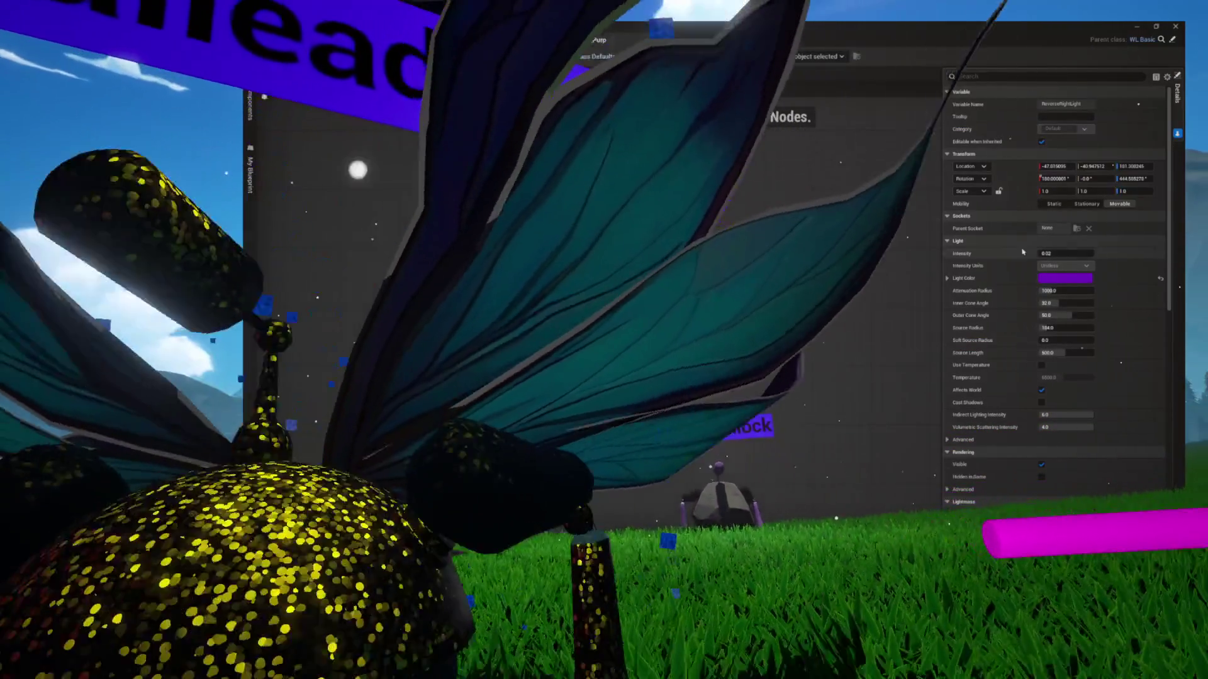
Set the WindowLight Intensity to 0.12
click(1065, 253)
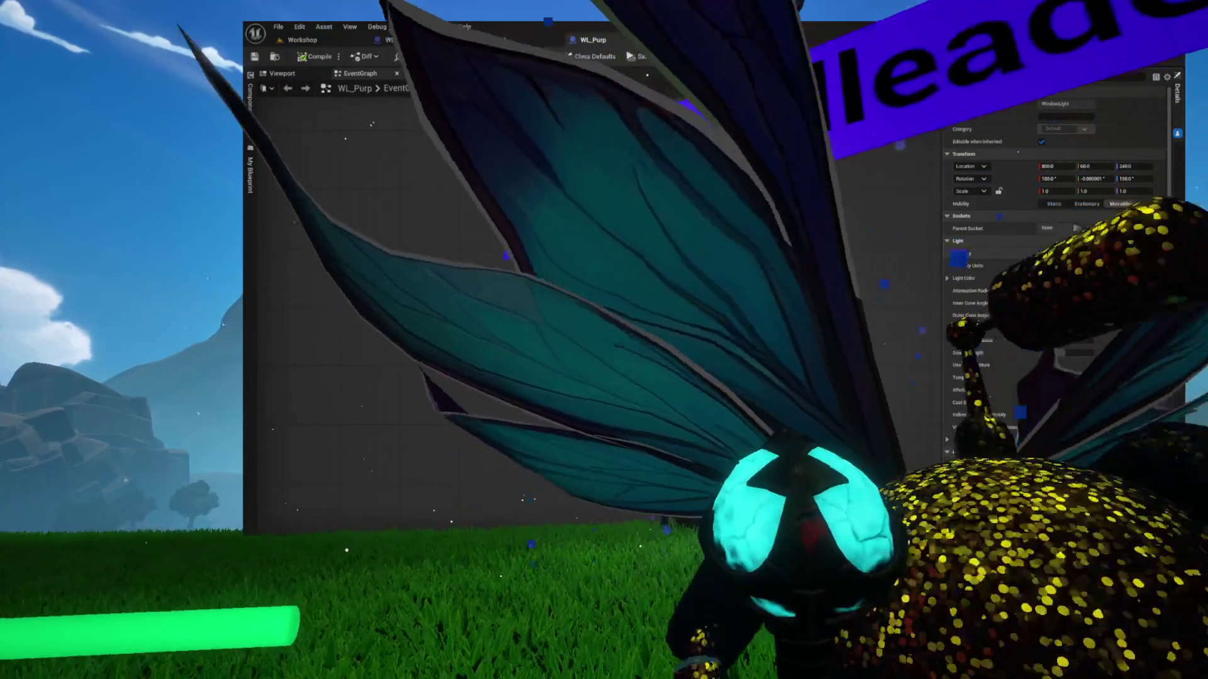
click(1071, 254)
text(0.12)
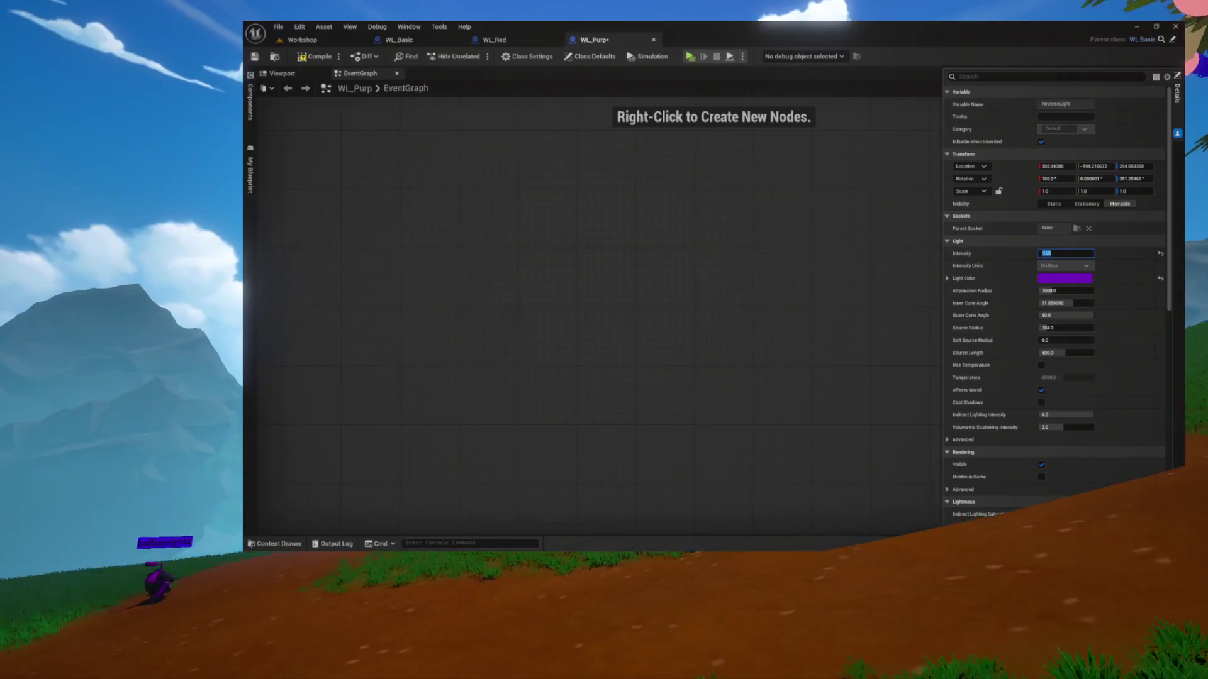
Set ReverseRightLight's Intensity to 0.03 and switch back to the level editor
click(305, 160)
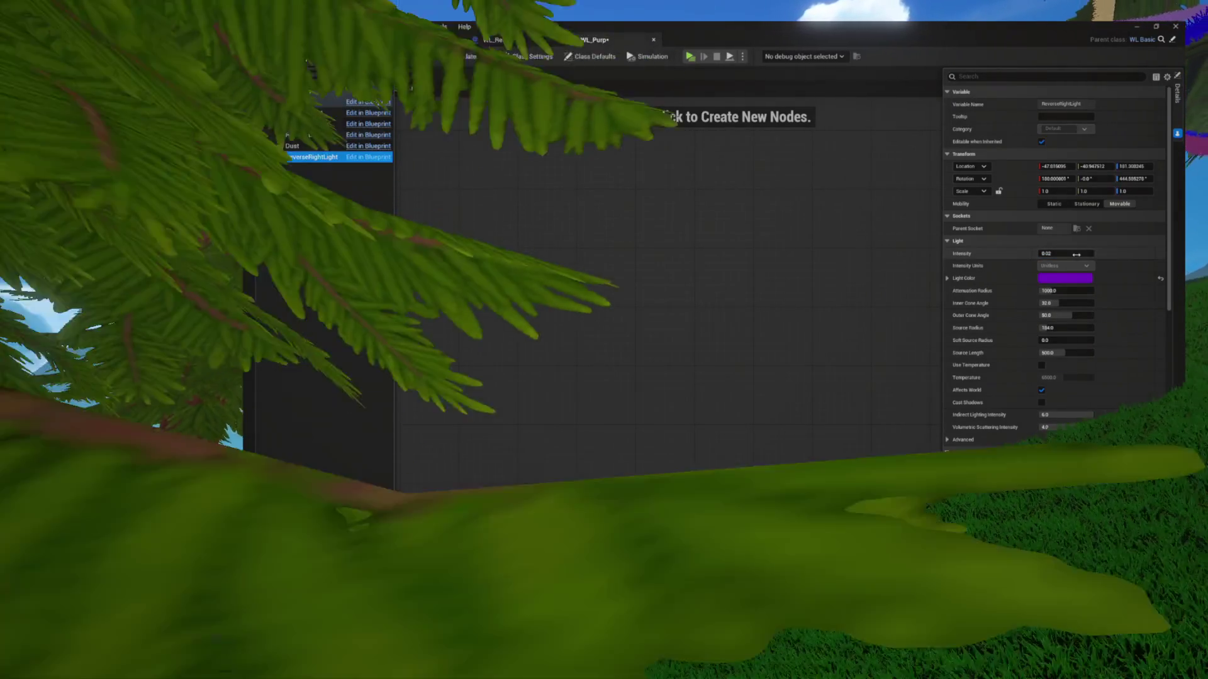
click(1076, 254)
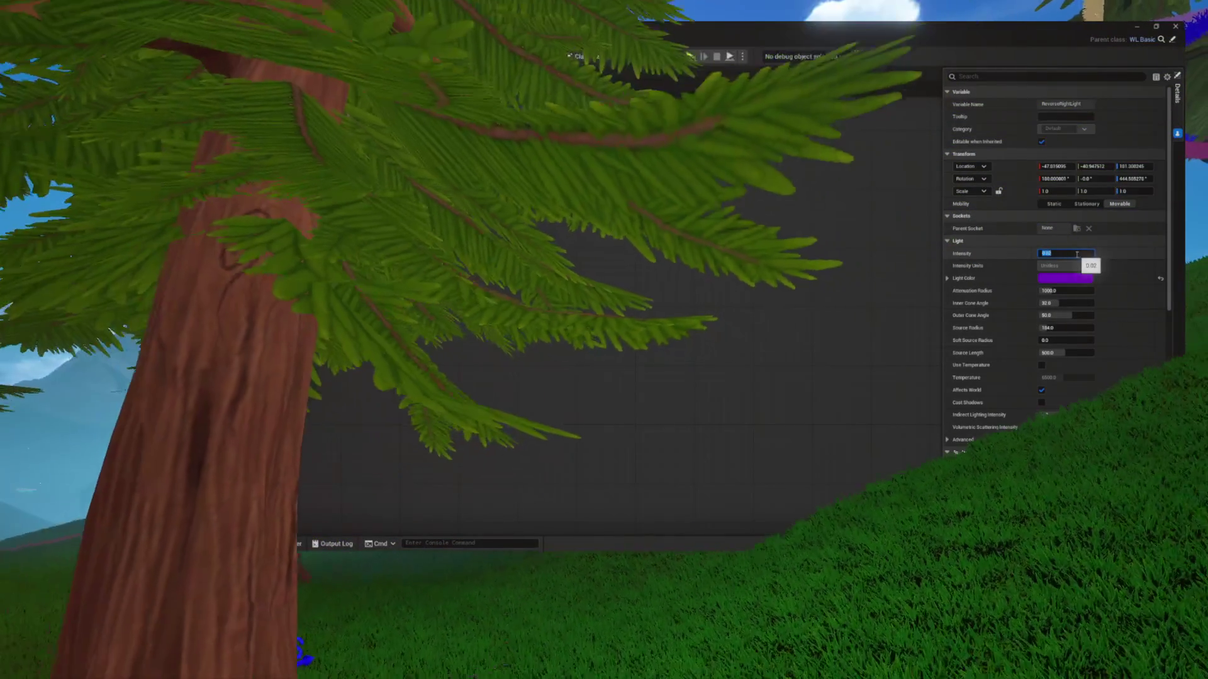
text(3)
key(Return)
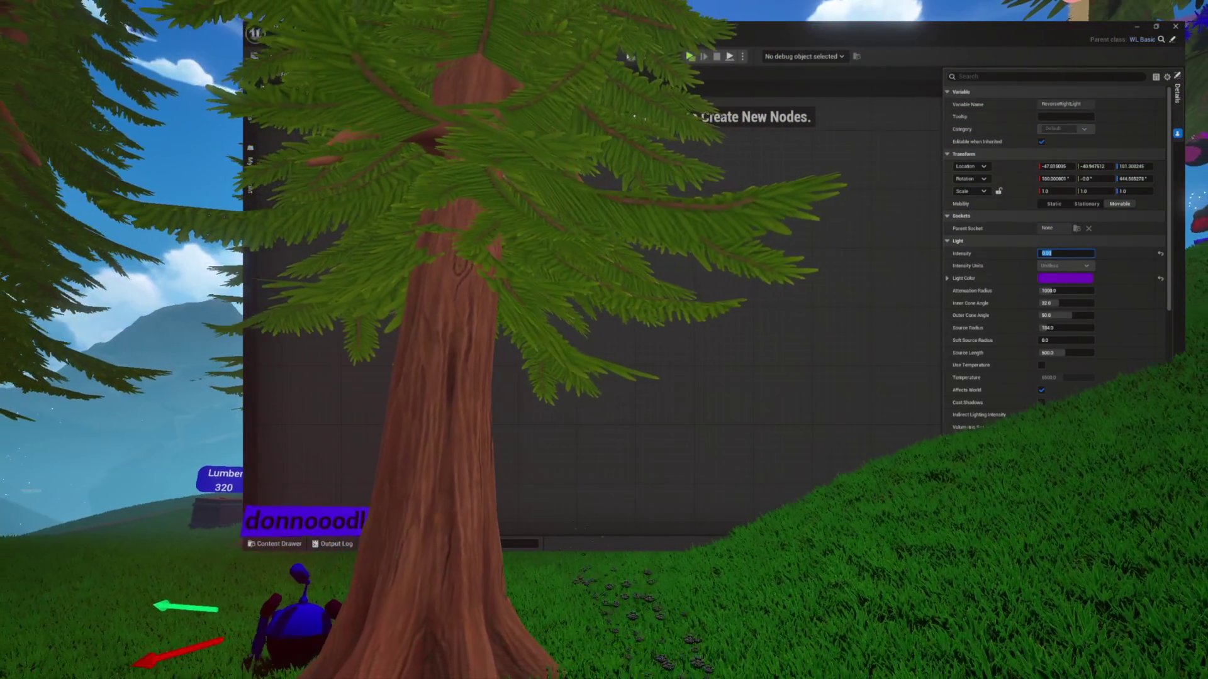
key(alt+Tab)
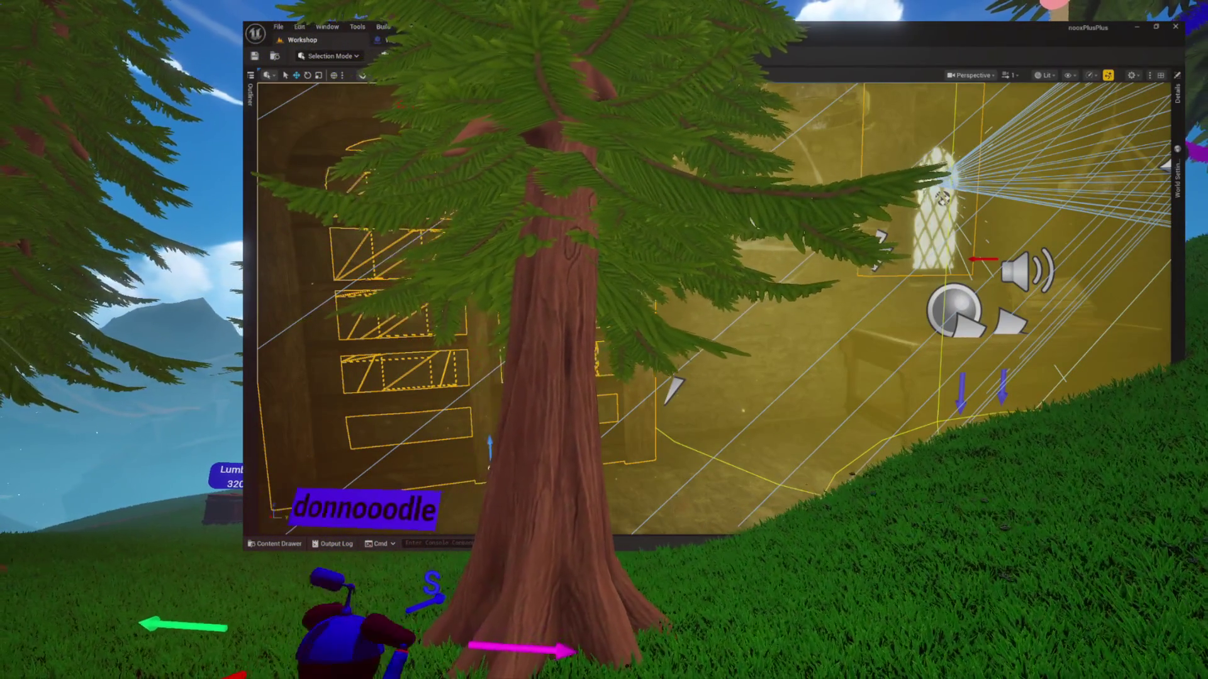
Launch the standalone preview with Alt+P and walk into the magenta-lit workshop
key(alt+p)
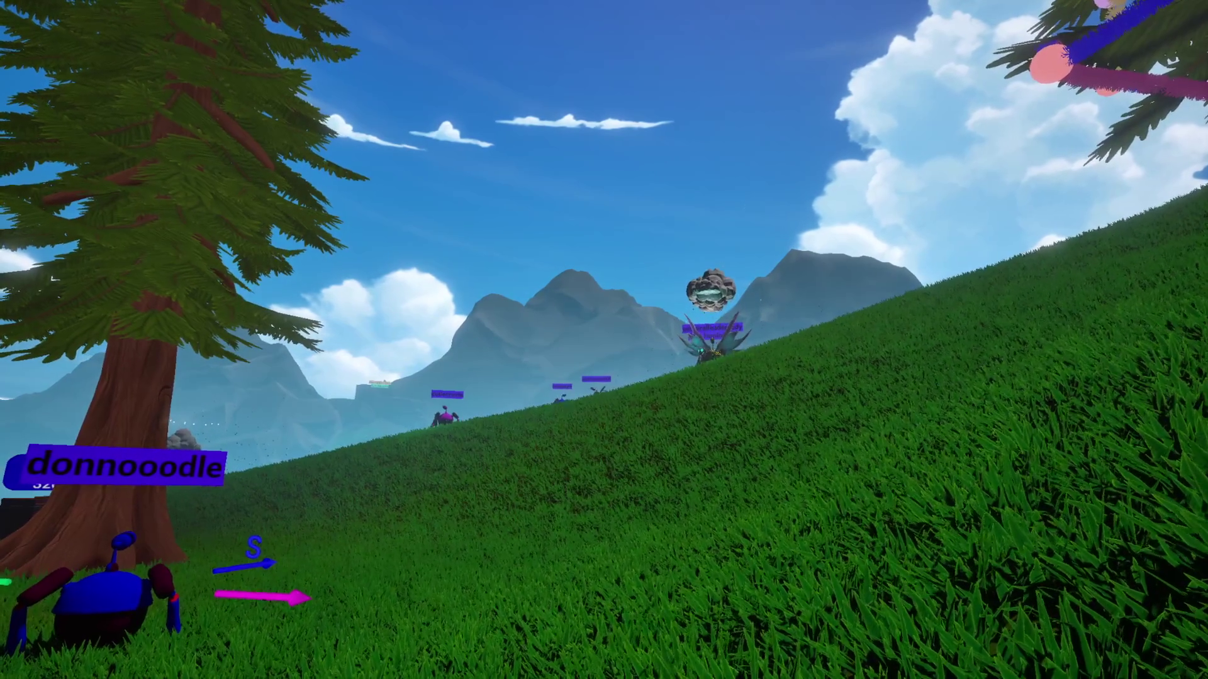
key(w)
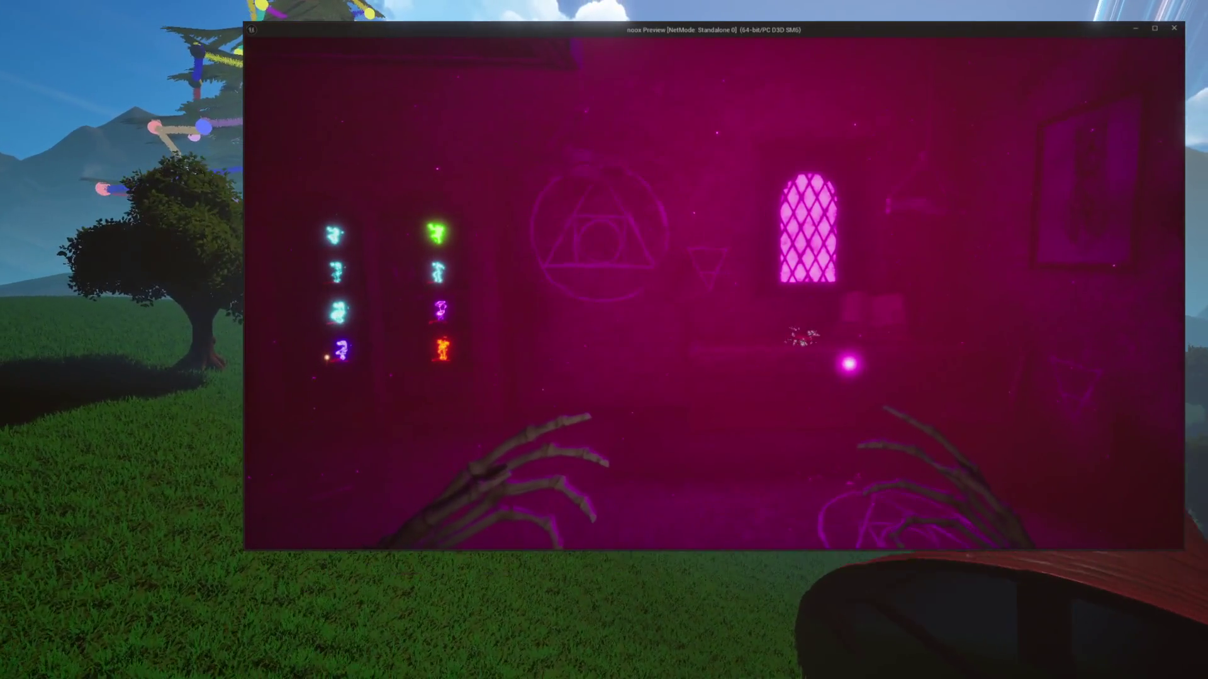
In the pause menu's Options, drag Master Volume almost to zero and close back to the game
key(Escape)
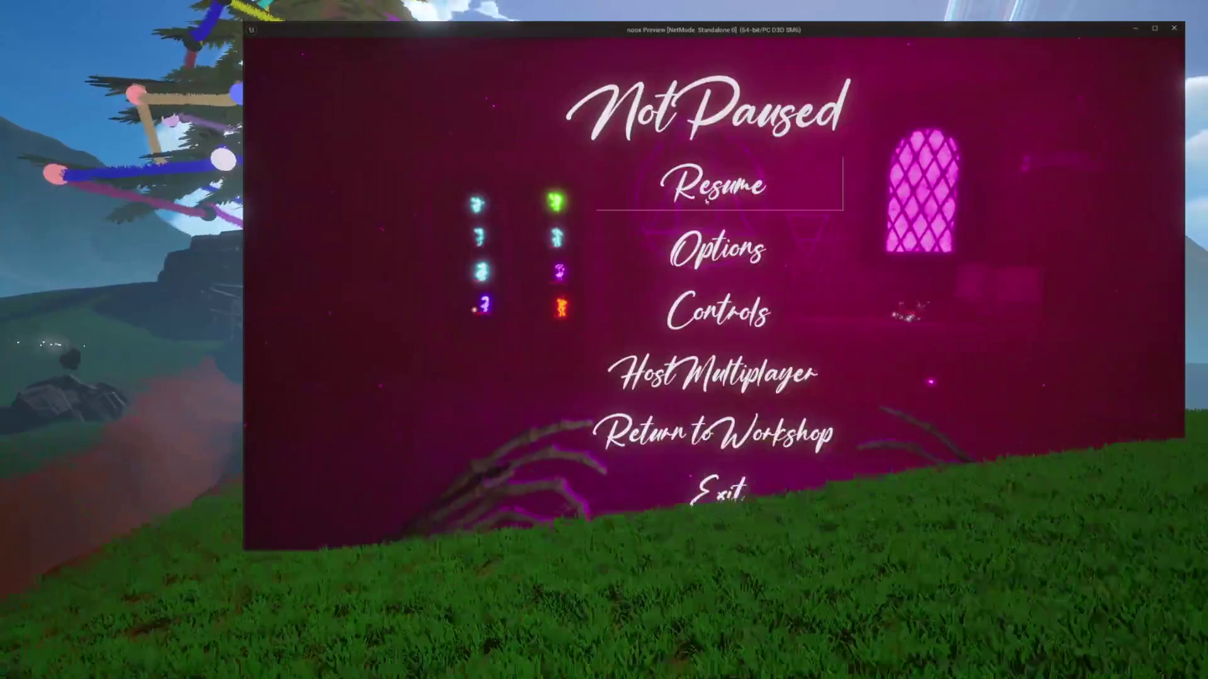
click(728, 249)
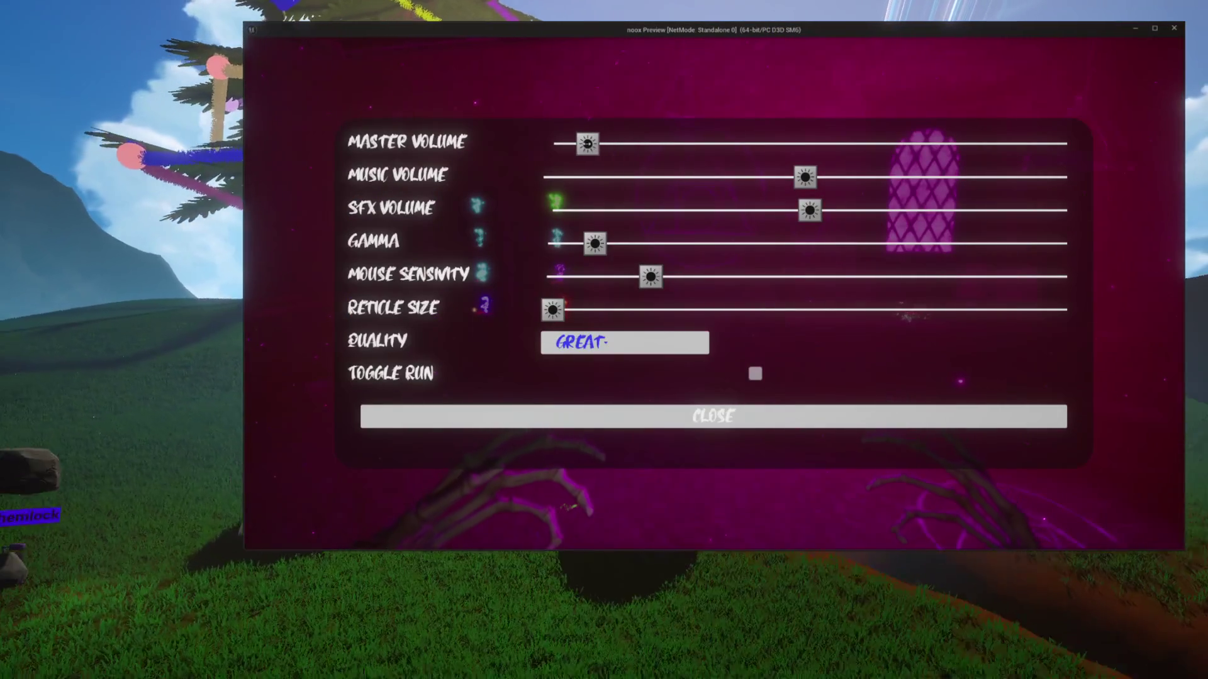
mouse_move(570, 144)
mouse_down()
mouse_move(539, 142)
mouse_move(580, 143)
mouse_up()
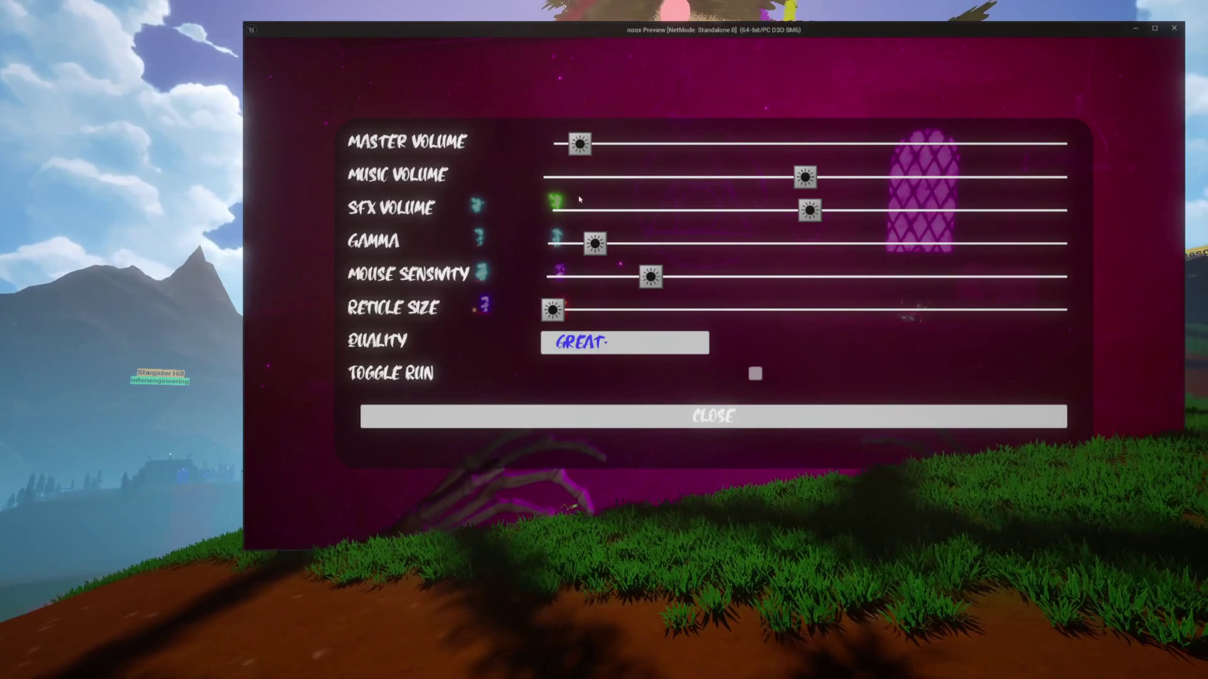
click(639, 417)
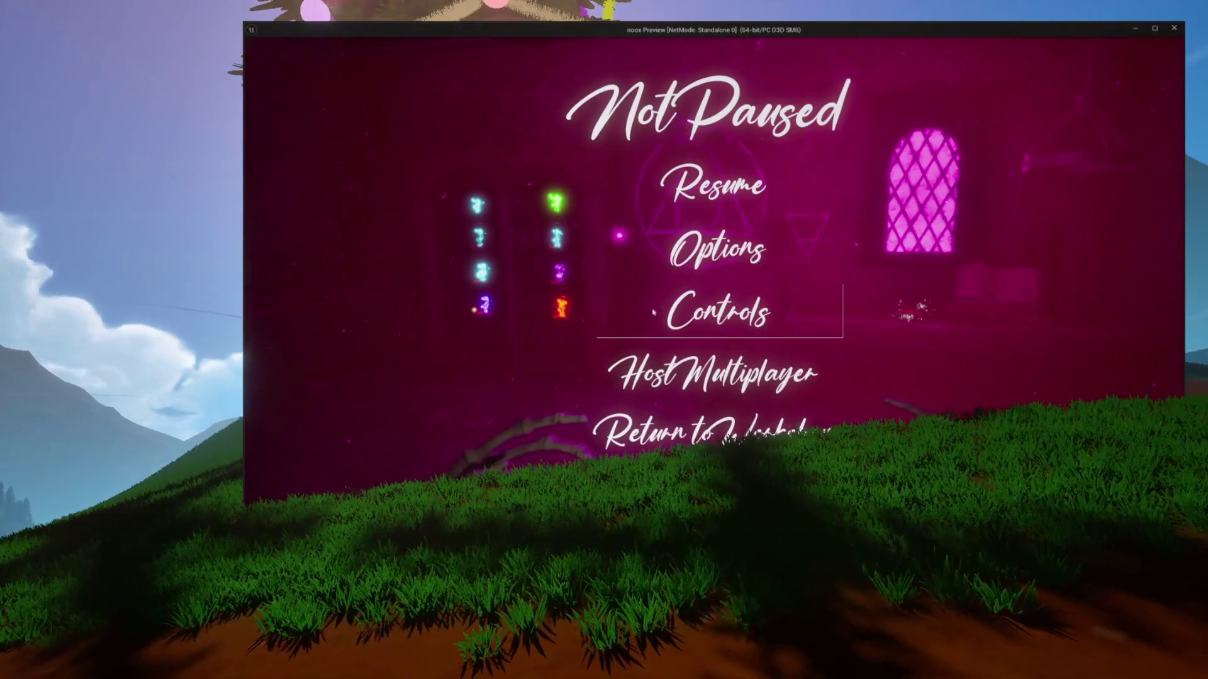
click(705, 248)
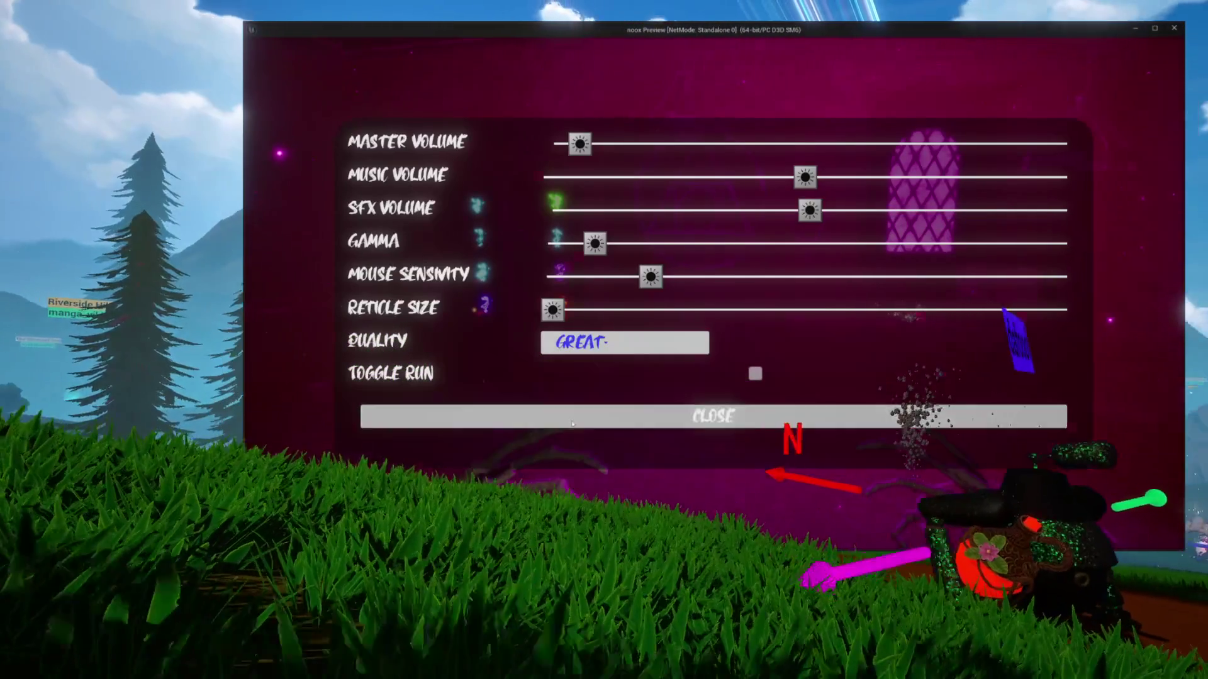
click(572, 424)
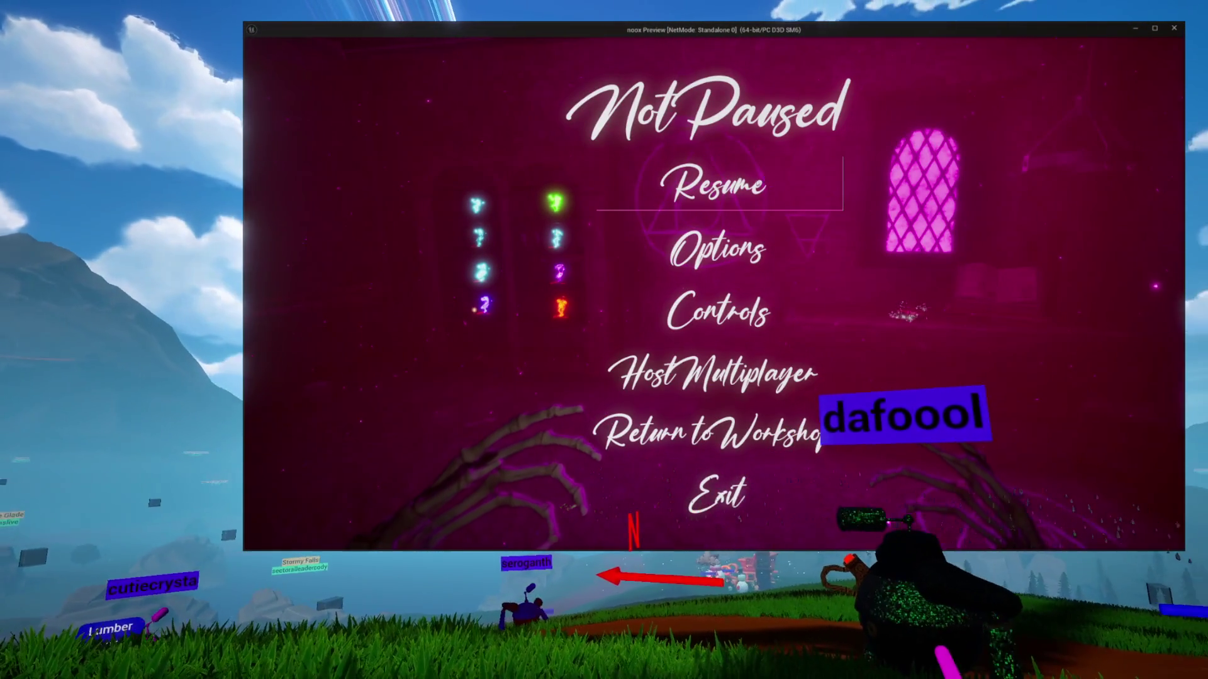
key(Escape)
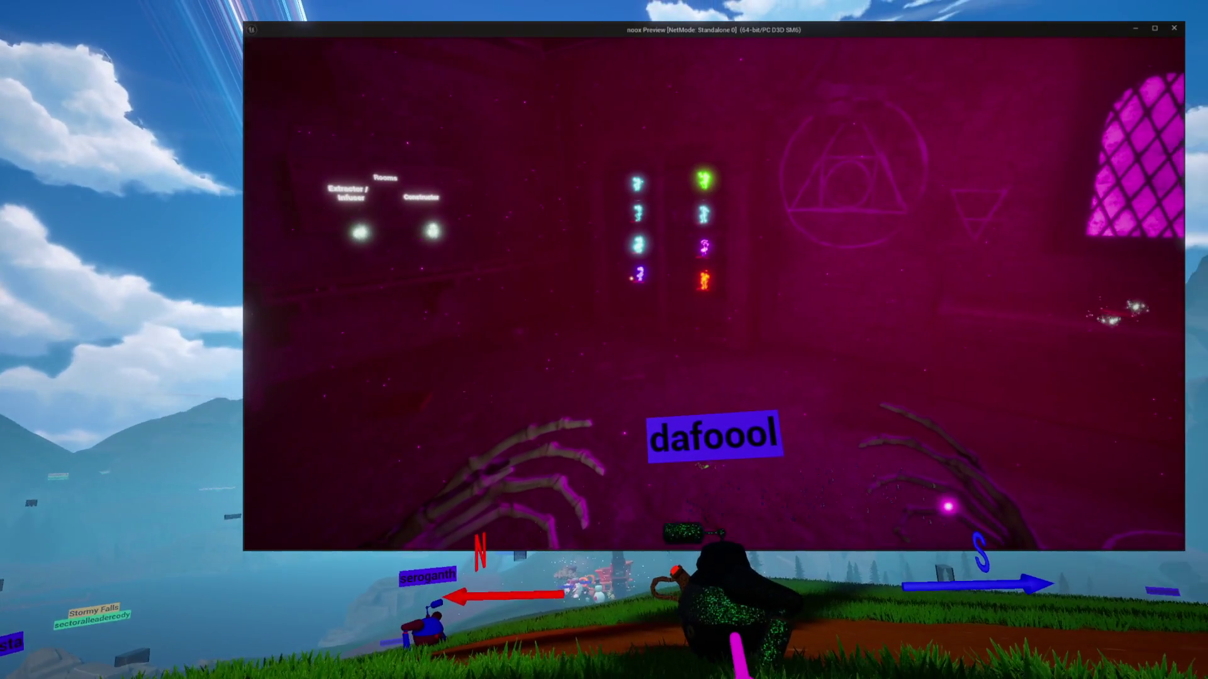
Reopen Options to check the volume, close it, and resume the preview
key(Escape)
key(Escape)
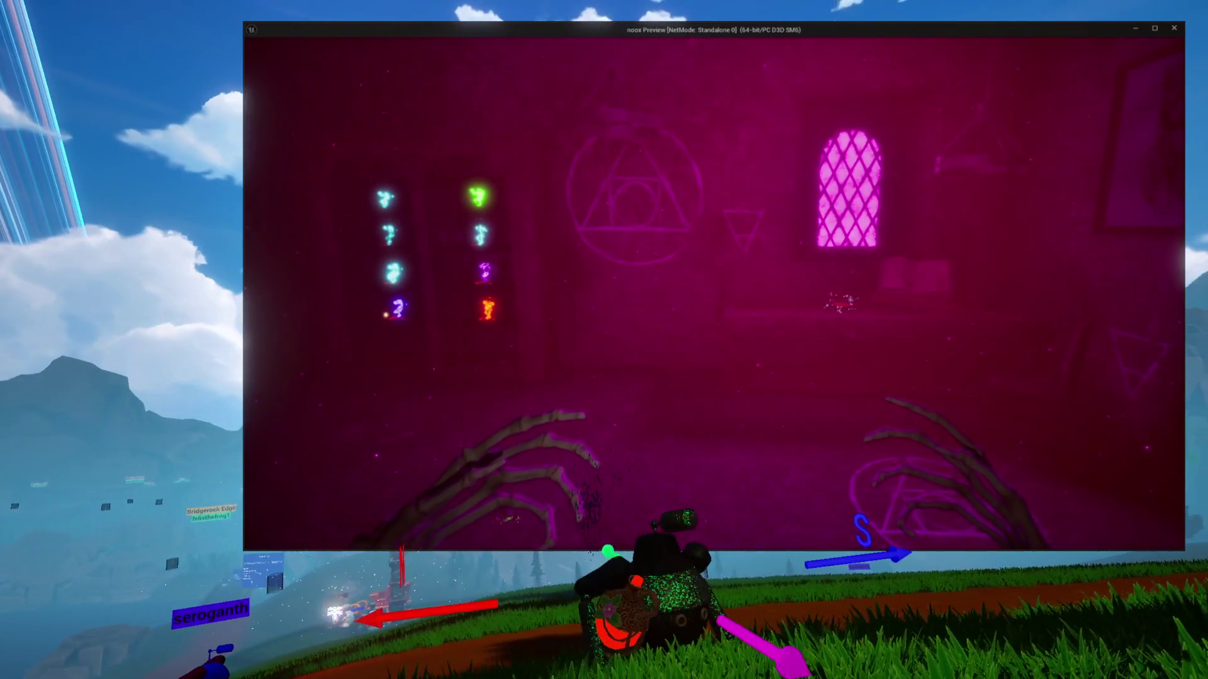
key(Escape)
click(717, 252)
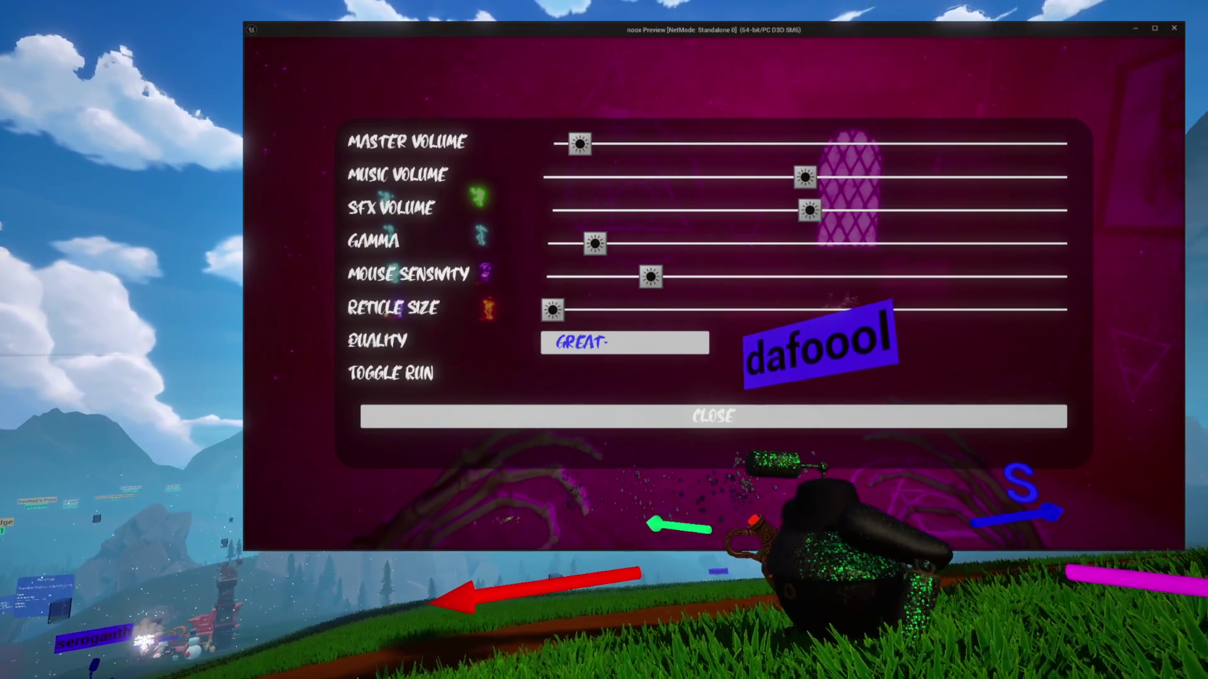
click(760, 416)
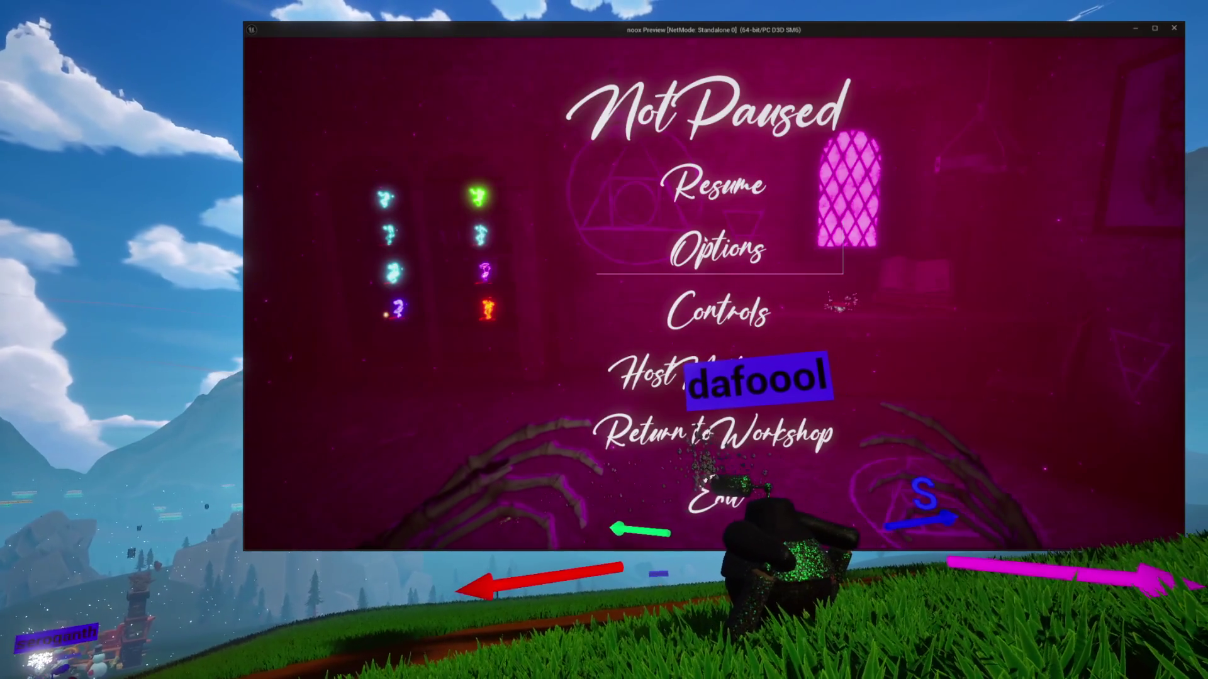
click(714, 200)
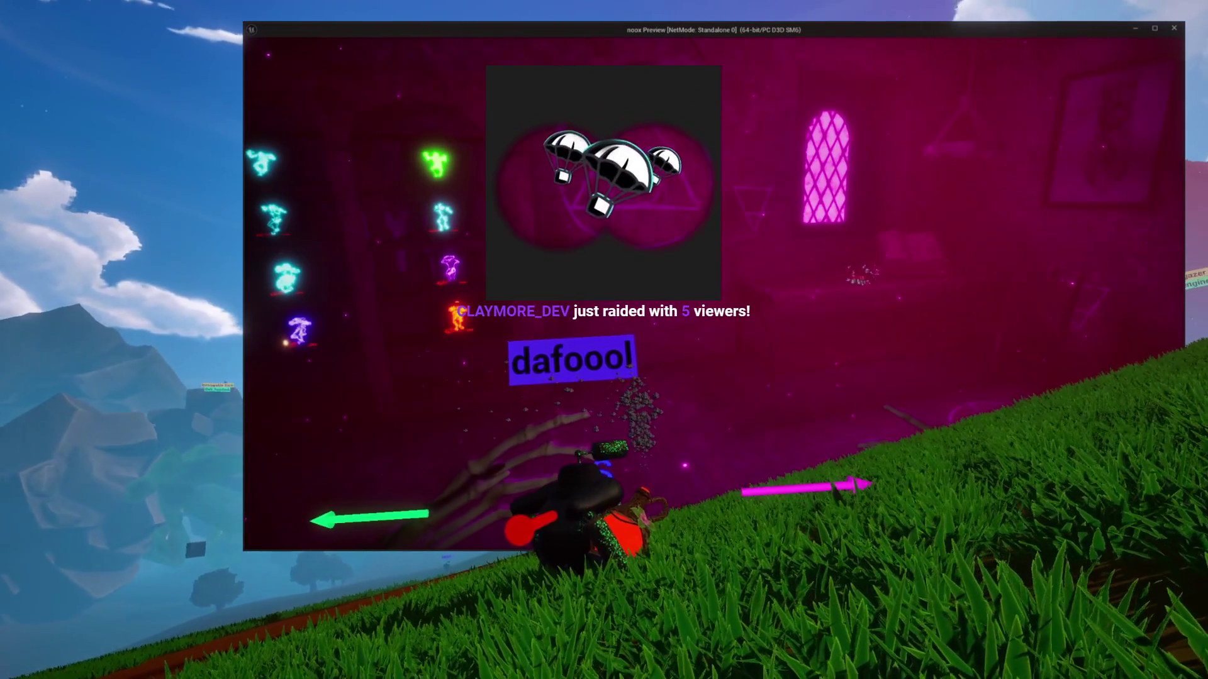
Walk the character right and up the hillside path toward the decorated tree
key(d)
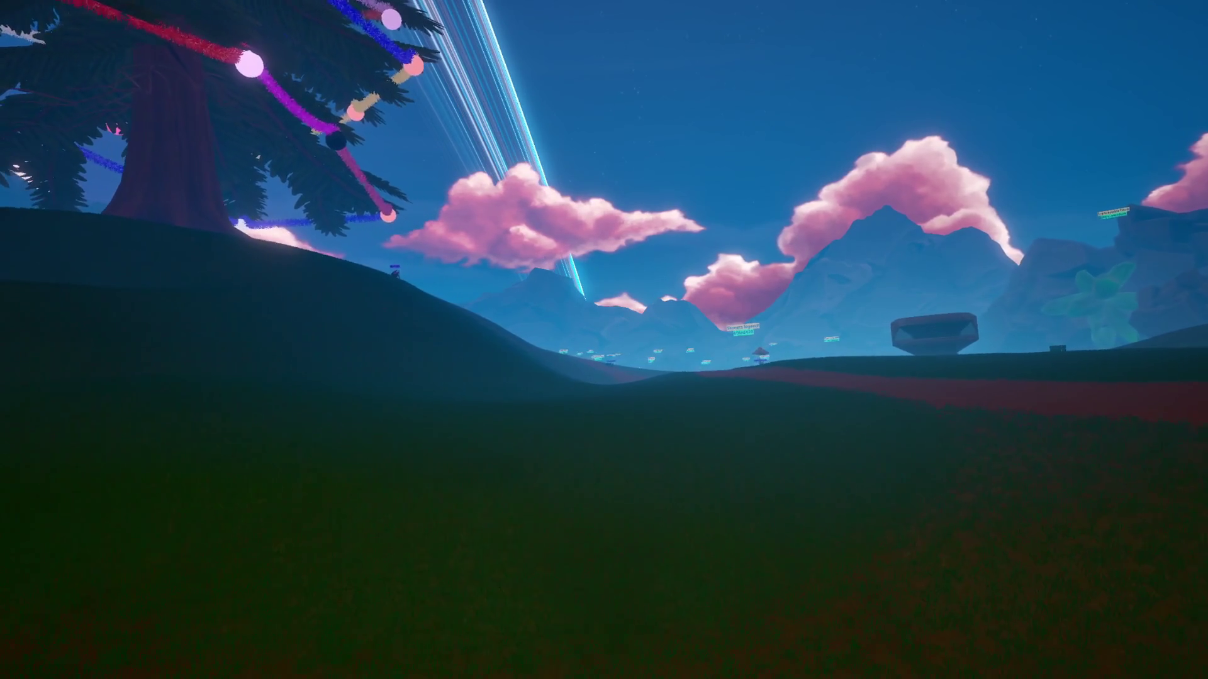
key(w)
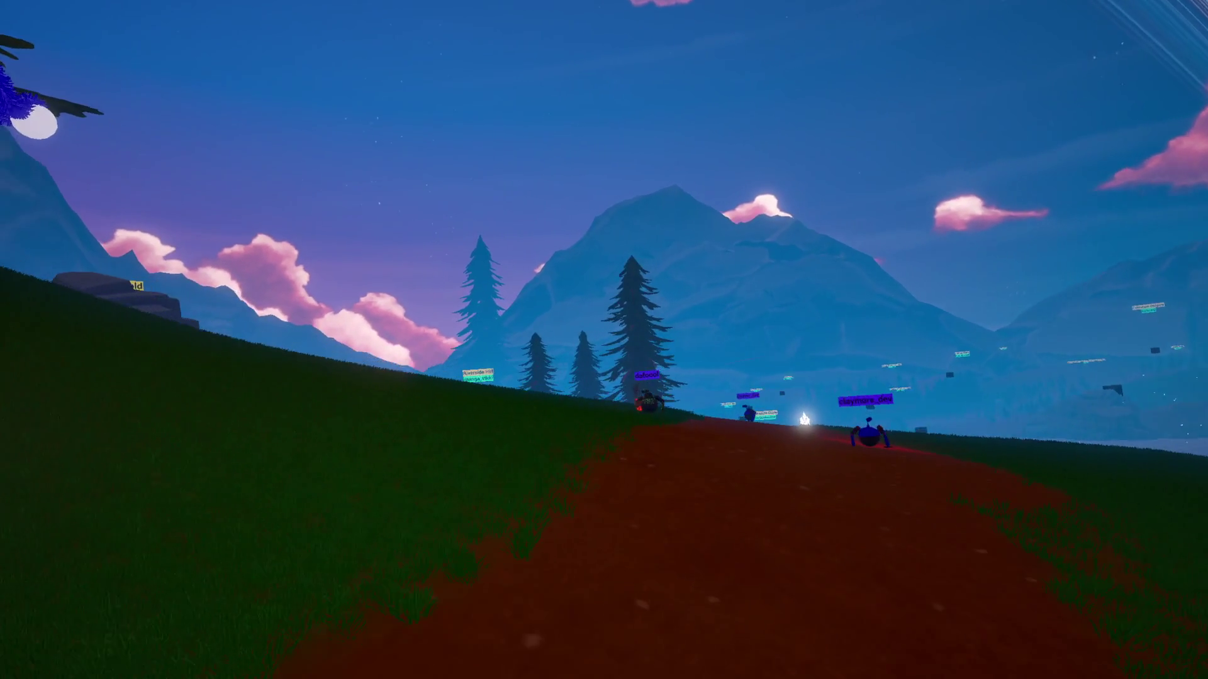
key(w)
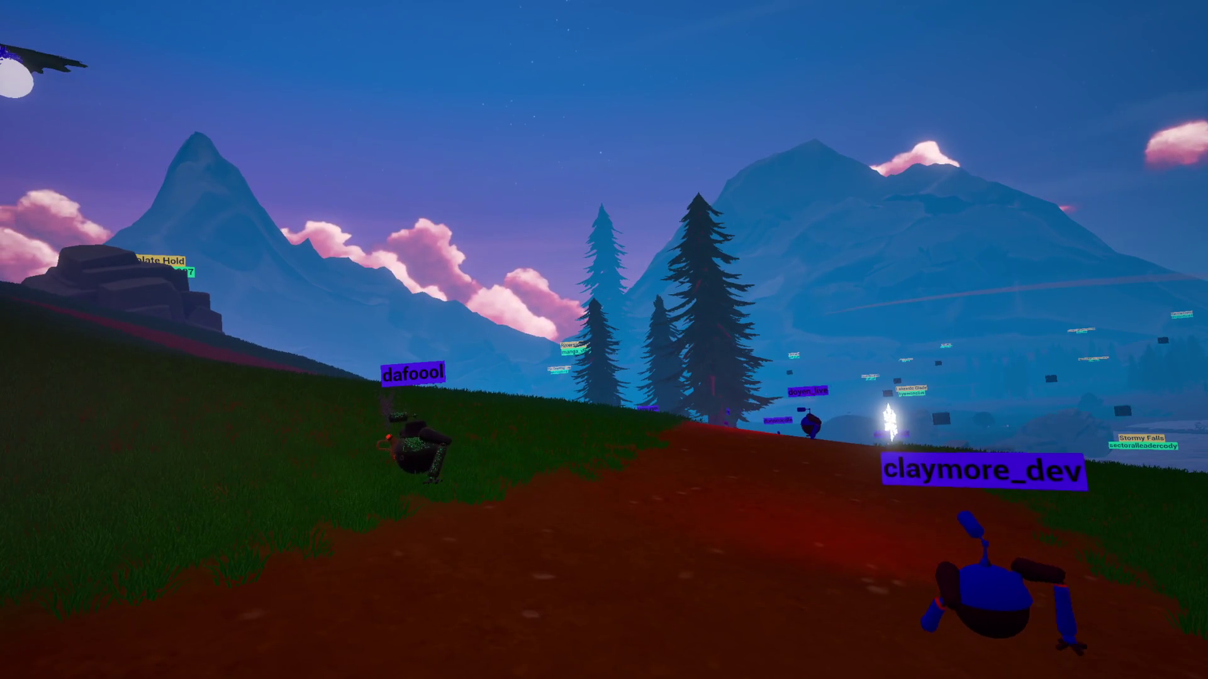
key(w)
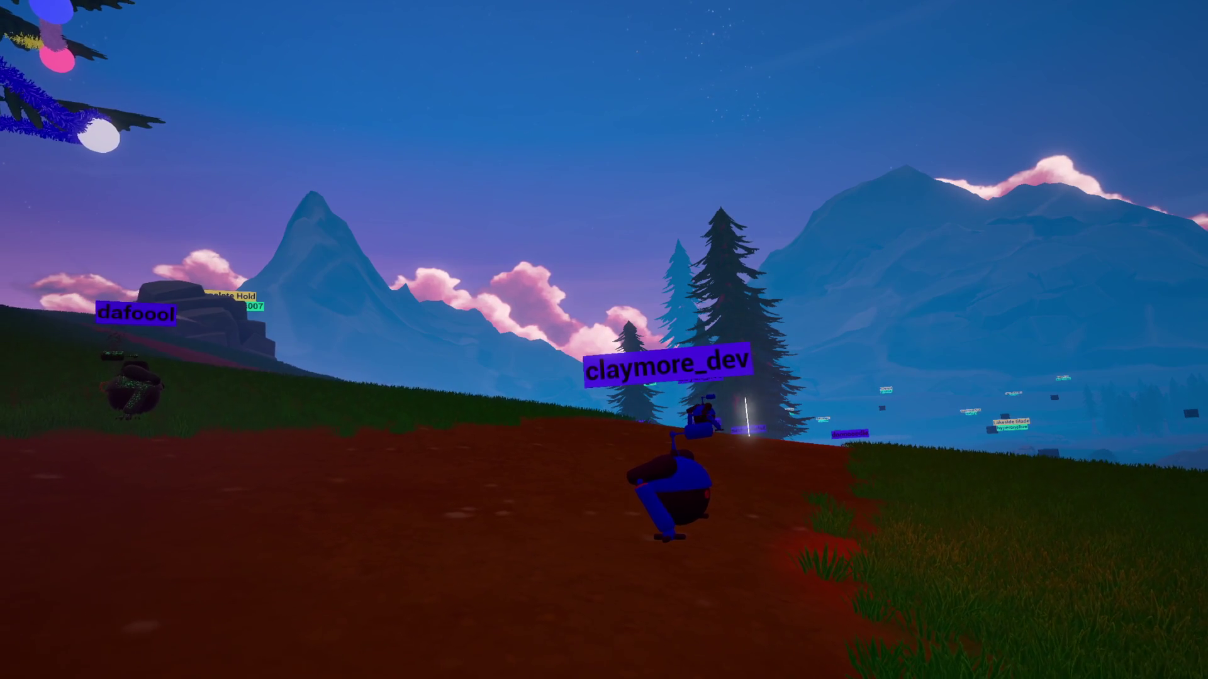
key(w)
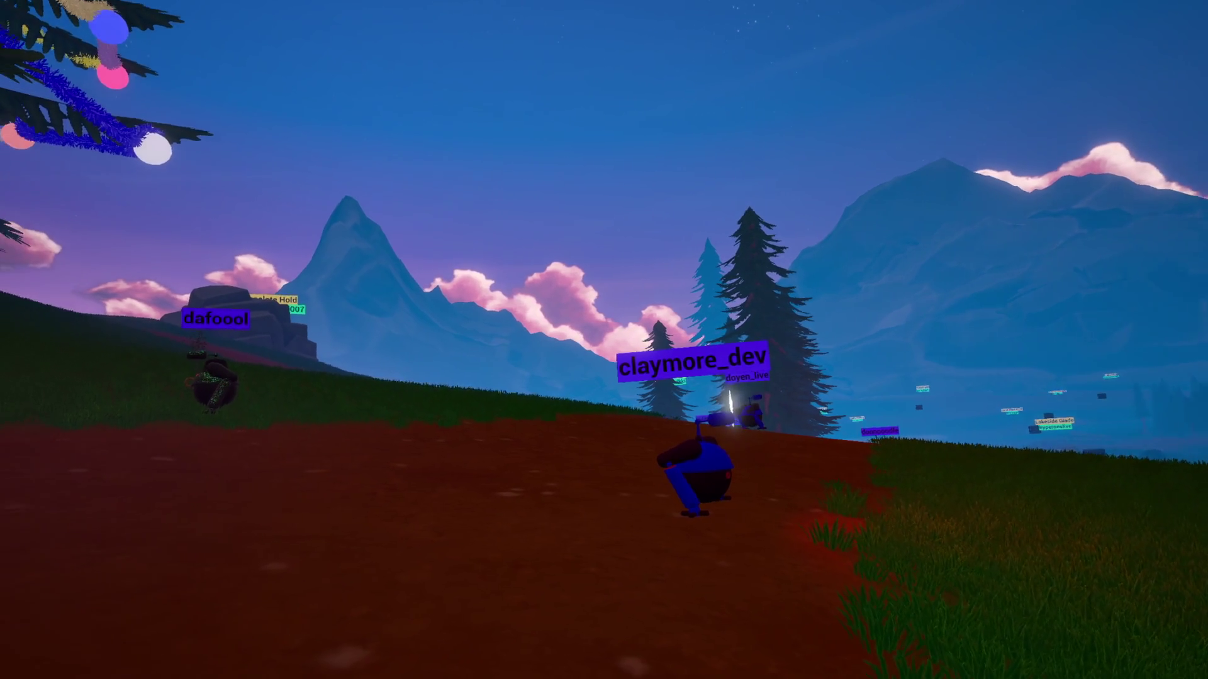
key(w)
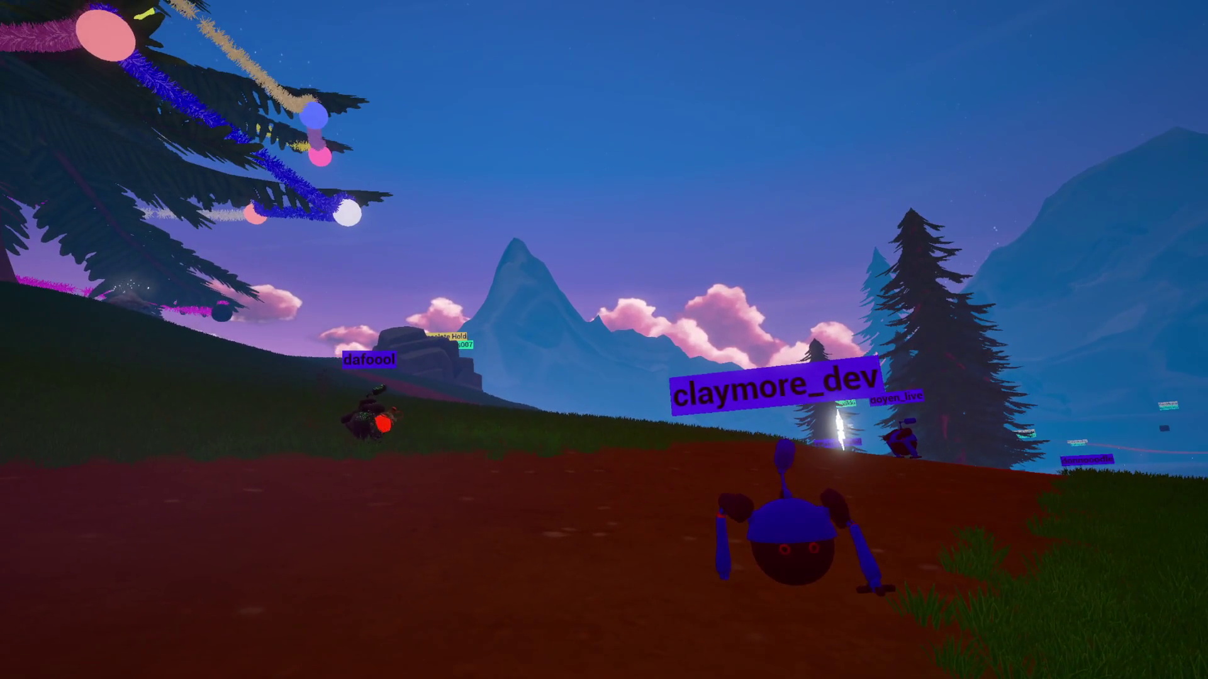
key(w)
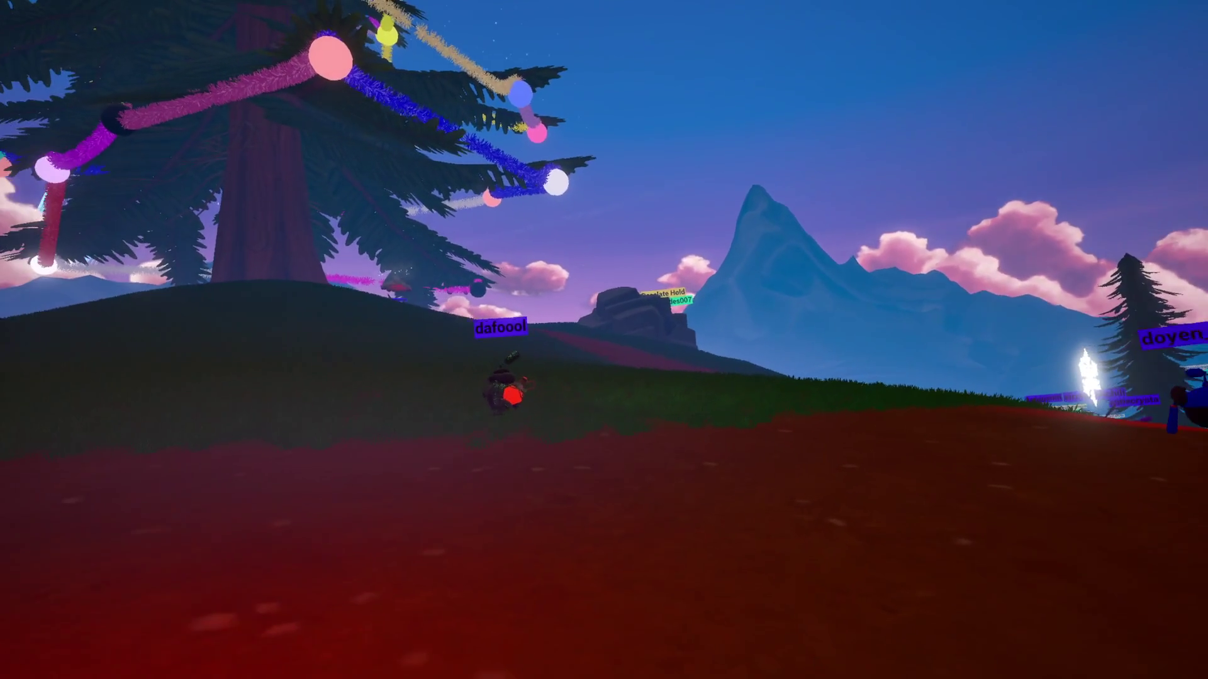
key(w)
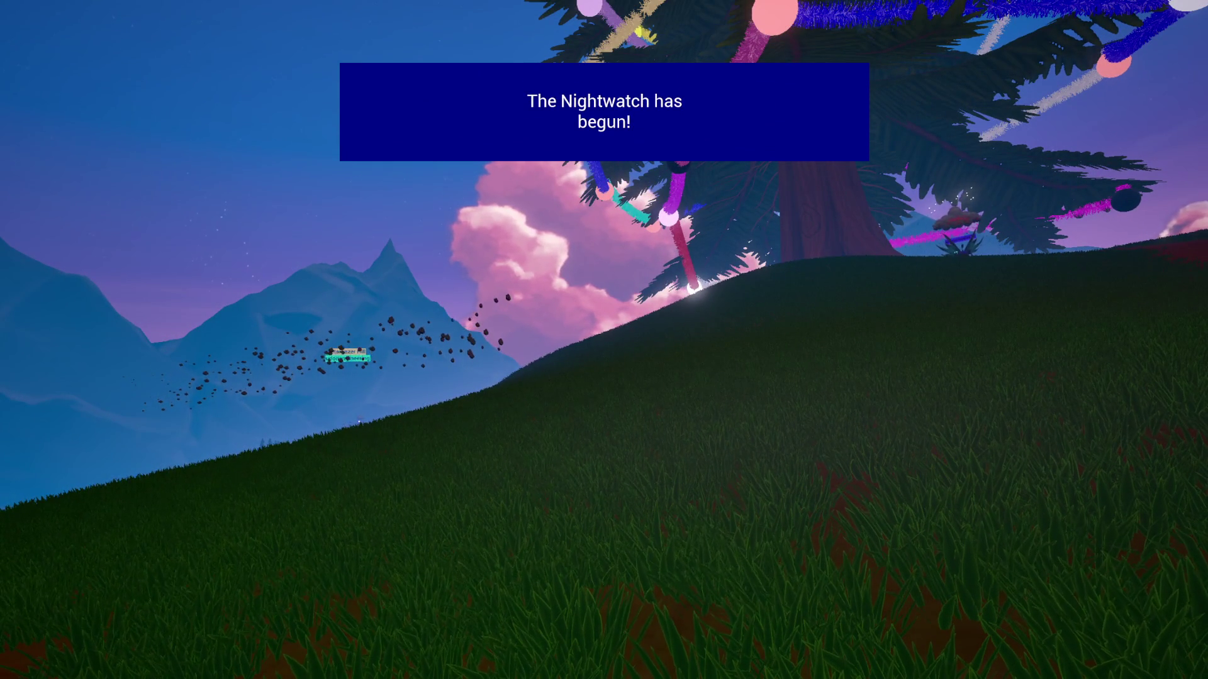
Walk past the tree and across the forested valley to the Stargazer Hill boards
key(w)
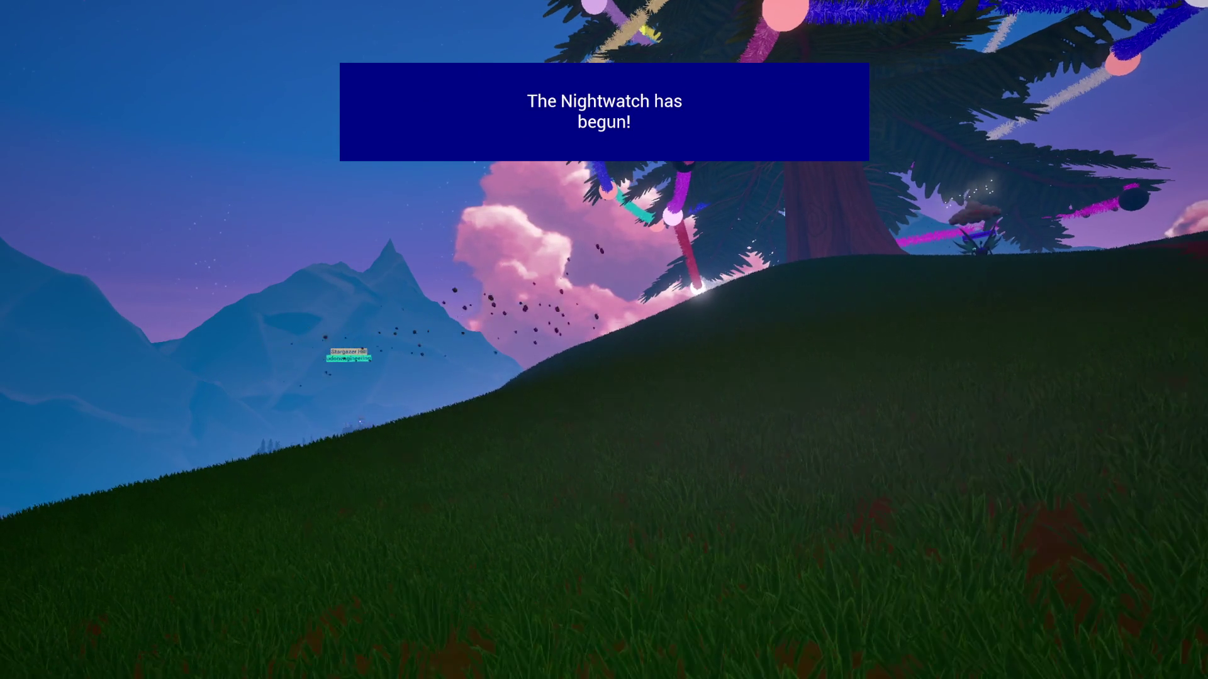
key(w)
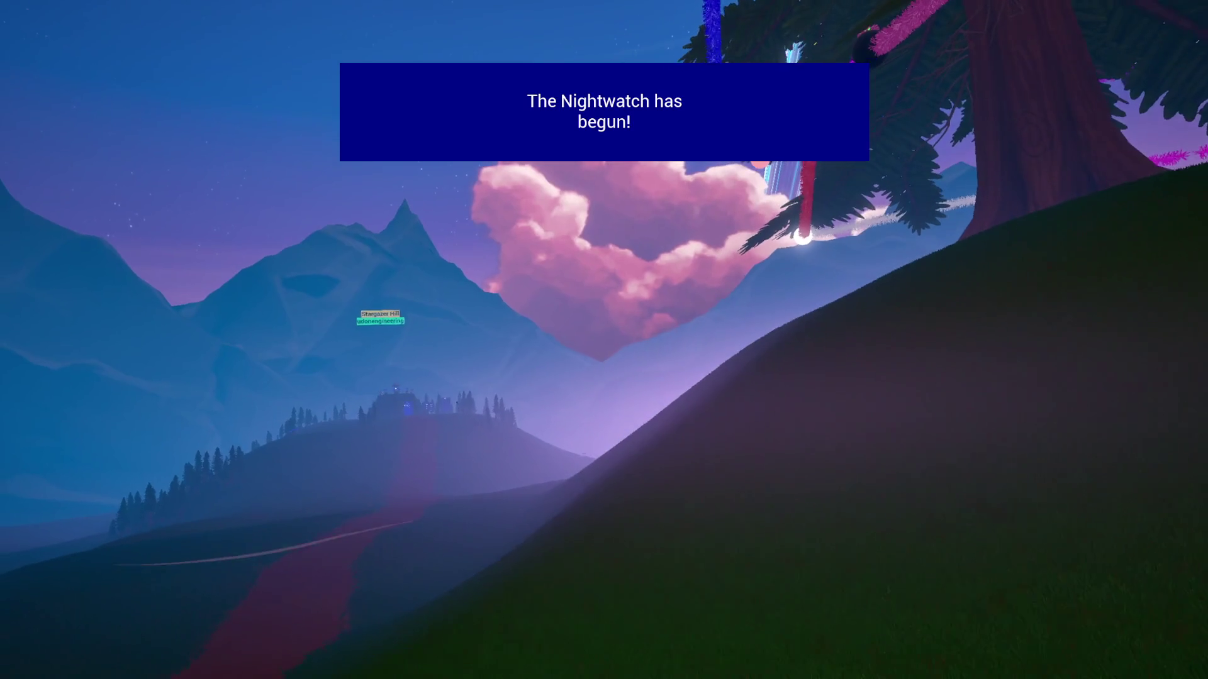
key(w)
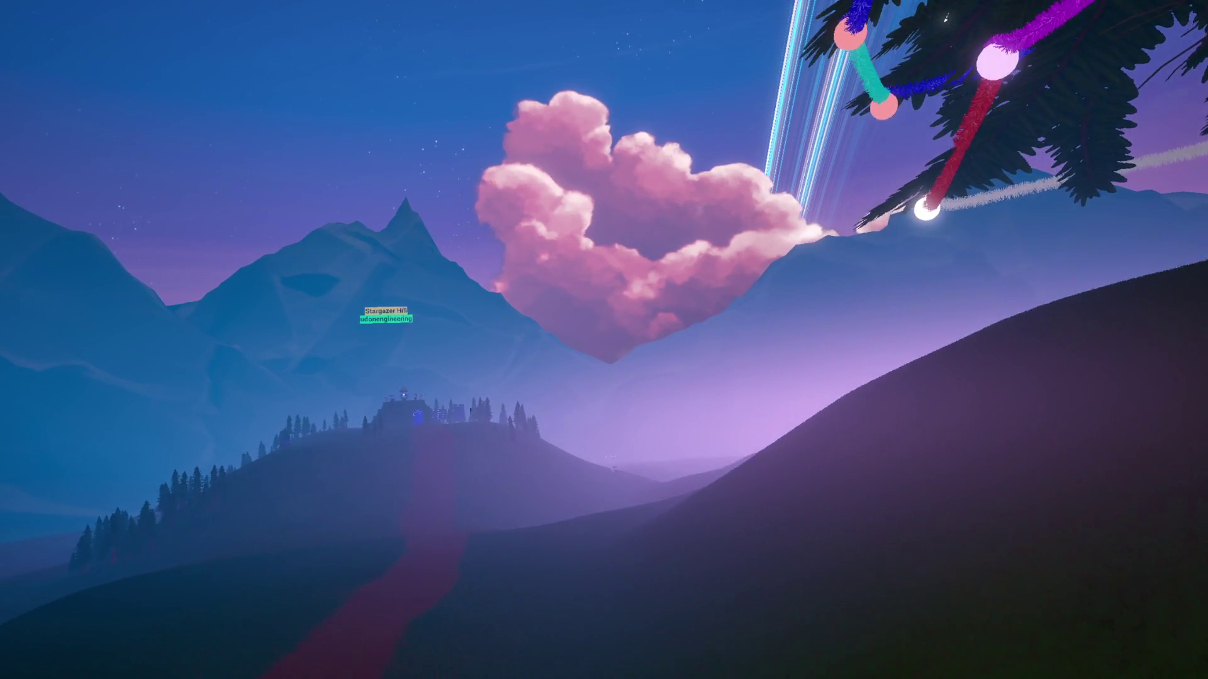
key(w)
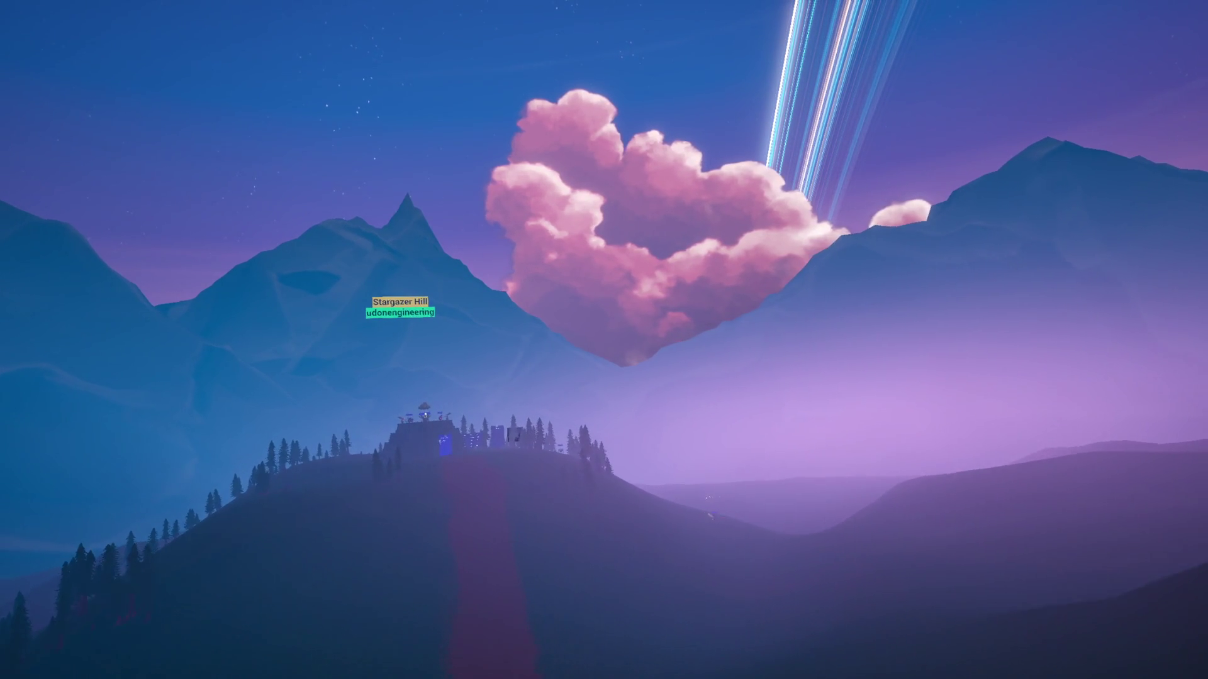
key(w)
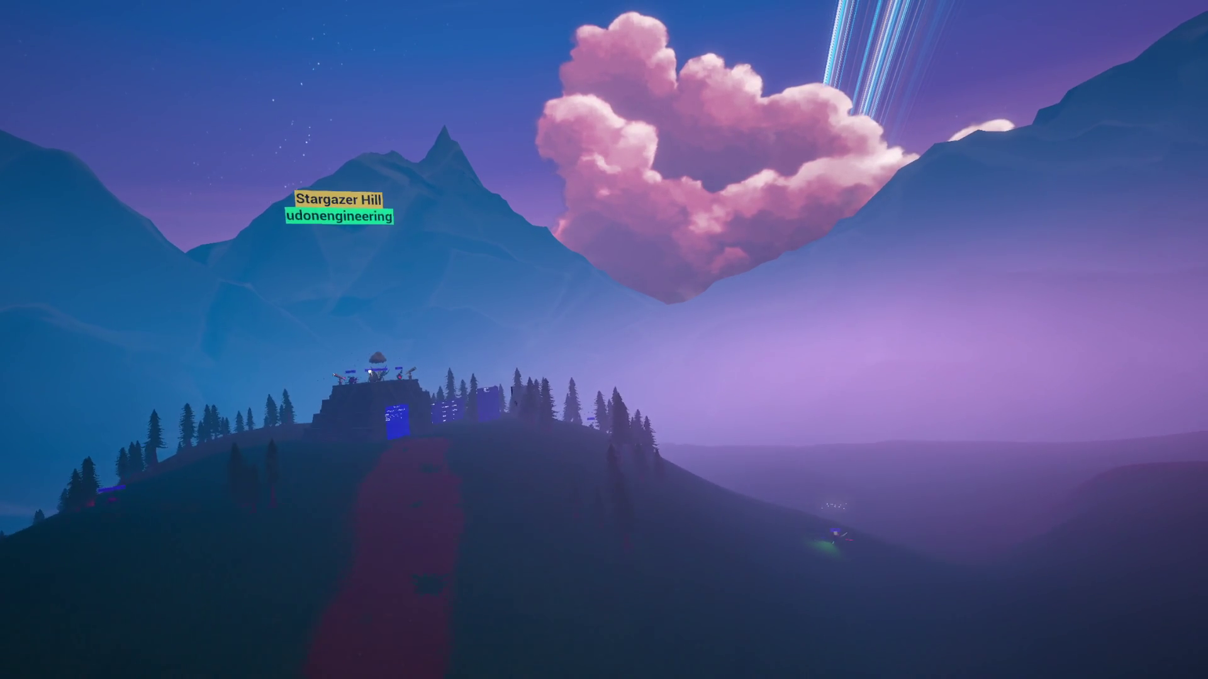
key(w)
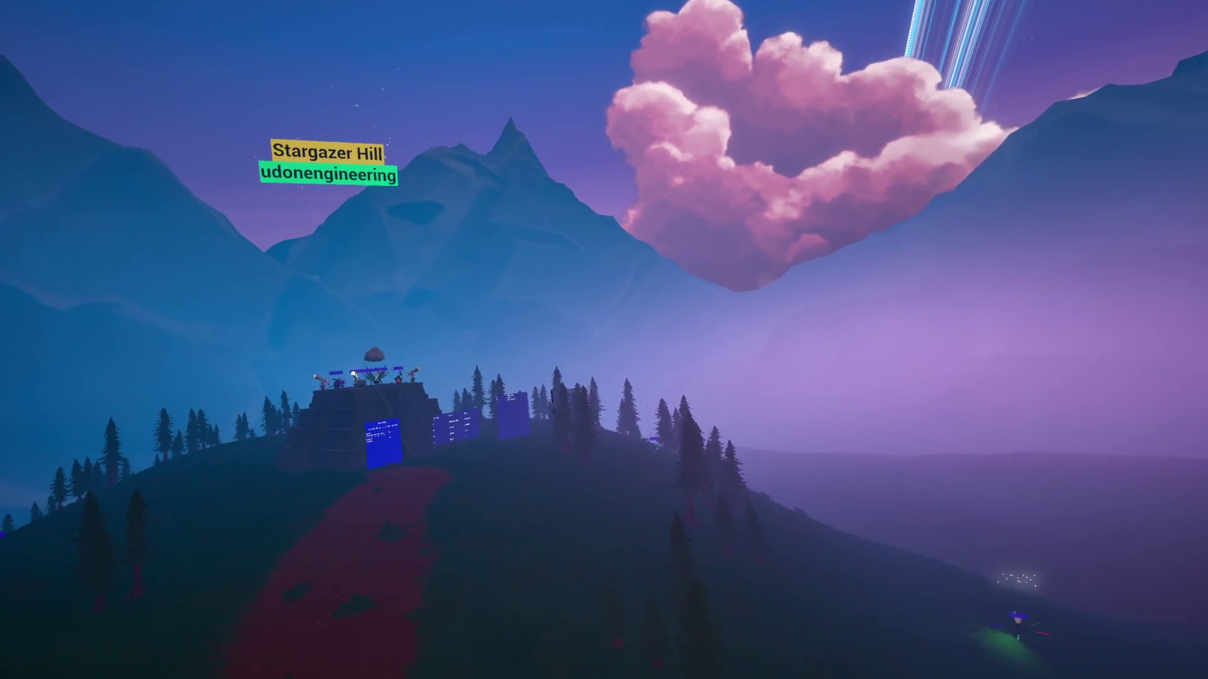
key(w)
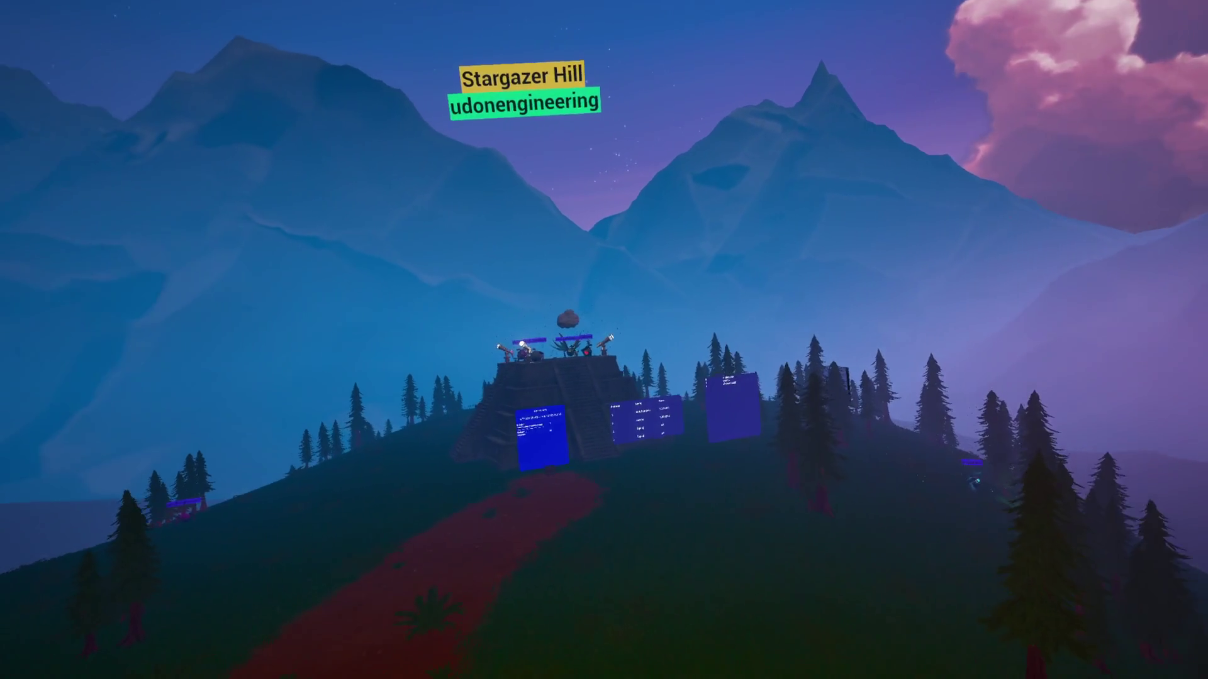
key(w)
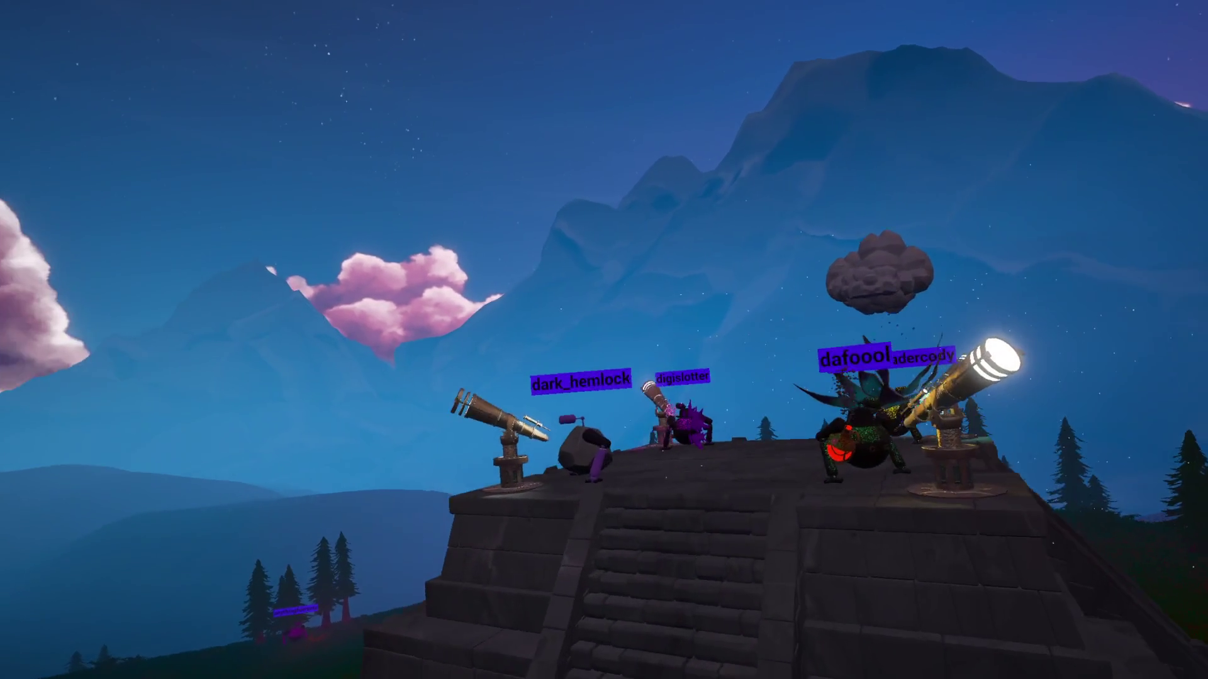
Climb the stairs onto the Stargazer Hill telescope summit
key(w)
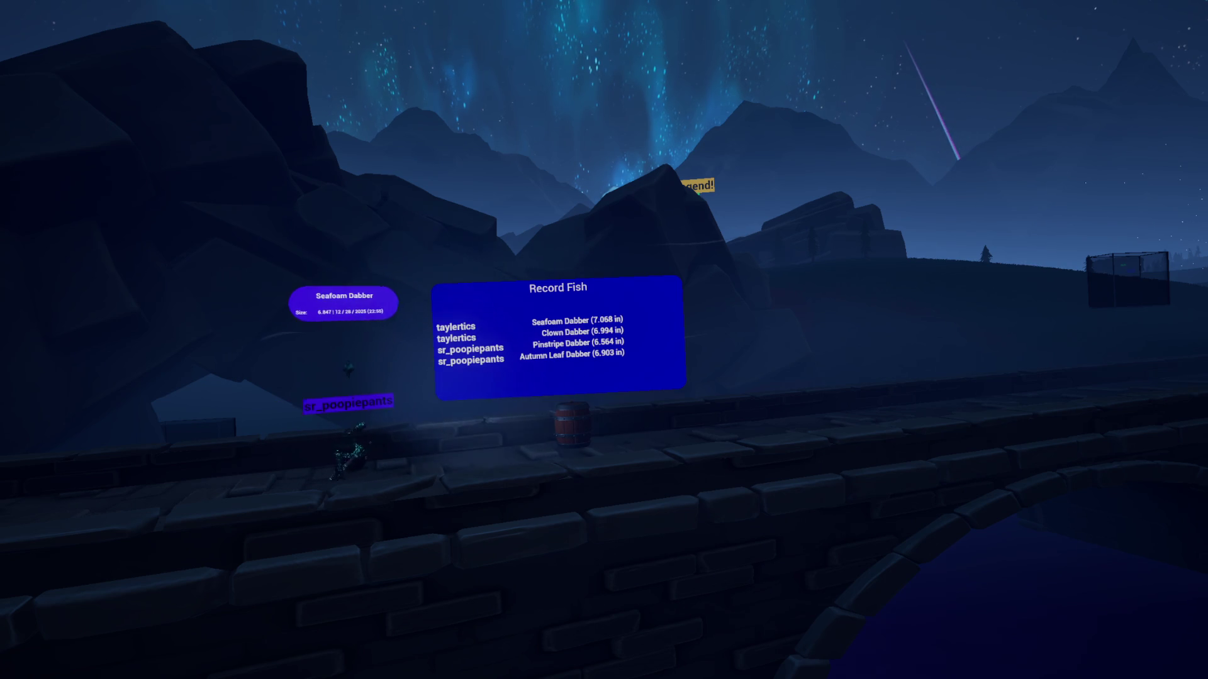
Step onto the stone bridge and walk right up to the Record Fish board
key(w)
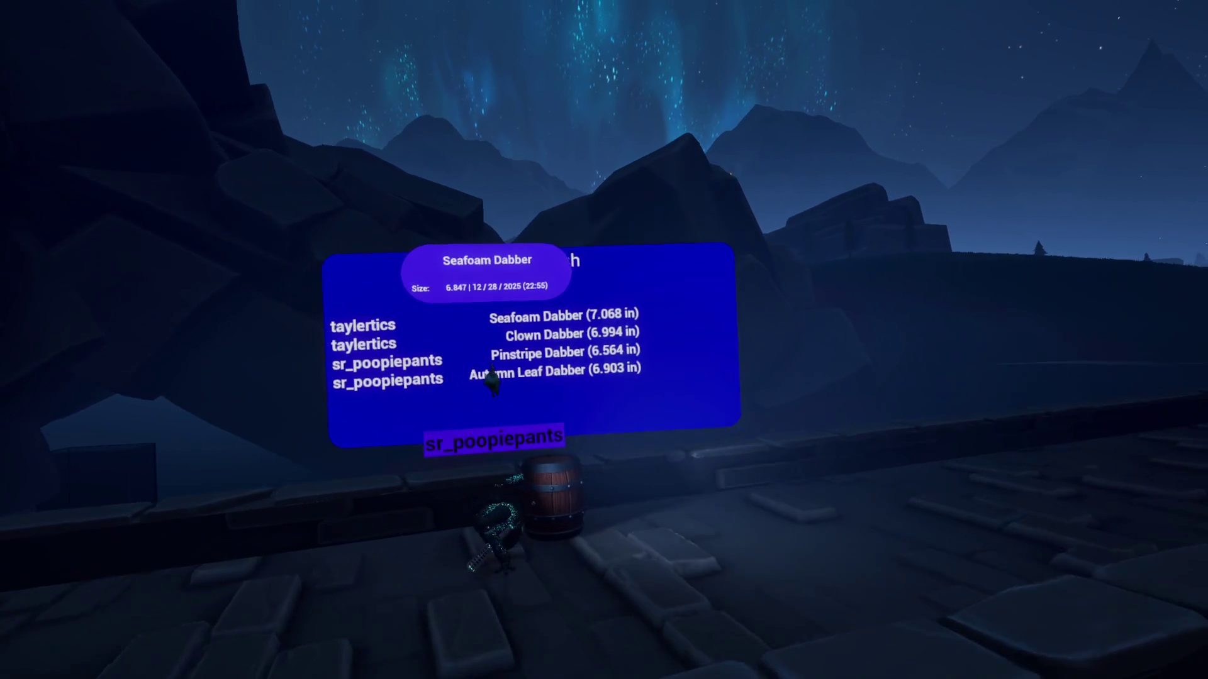
key(w)
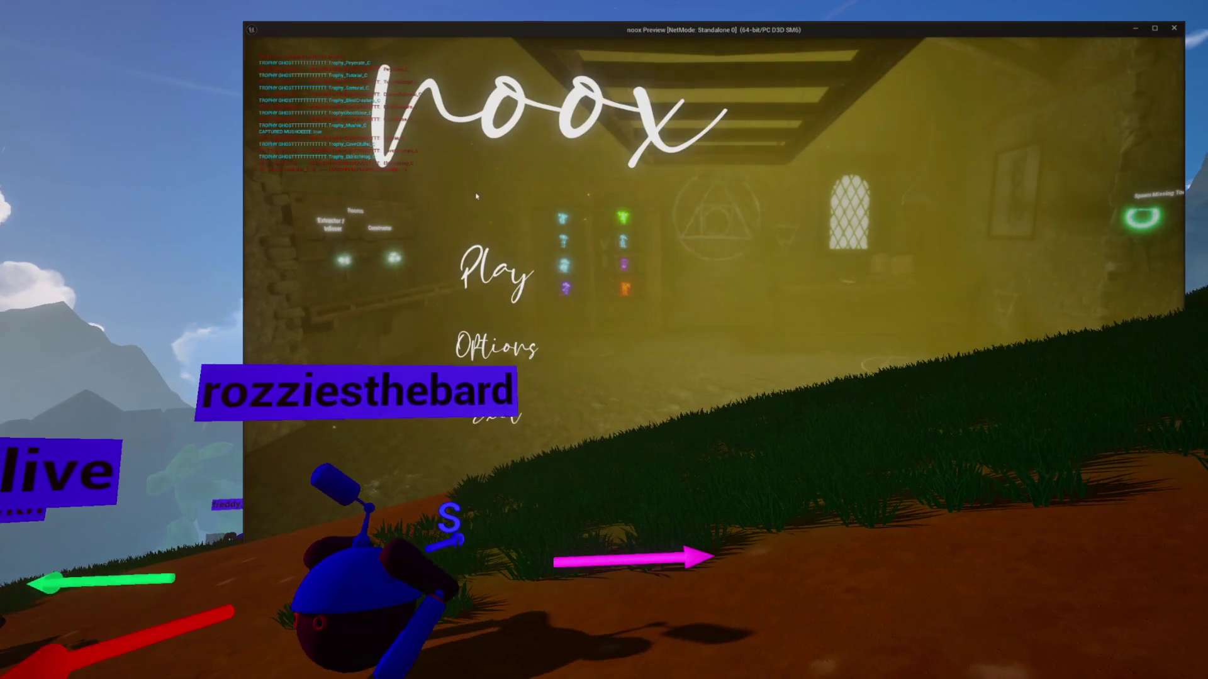
Start the game, throw the purple orb at the shelves to trigger WL_Purp, then exit PIE
click(521, 265)
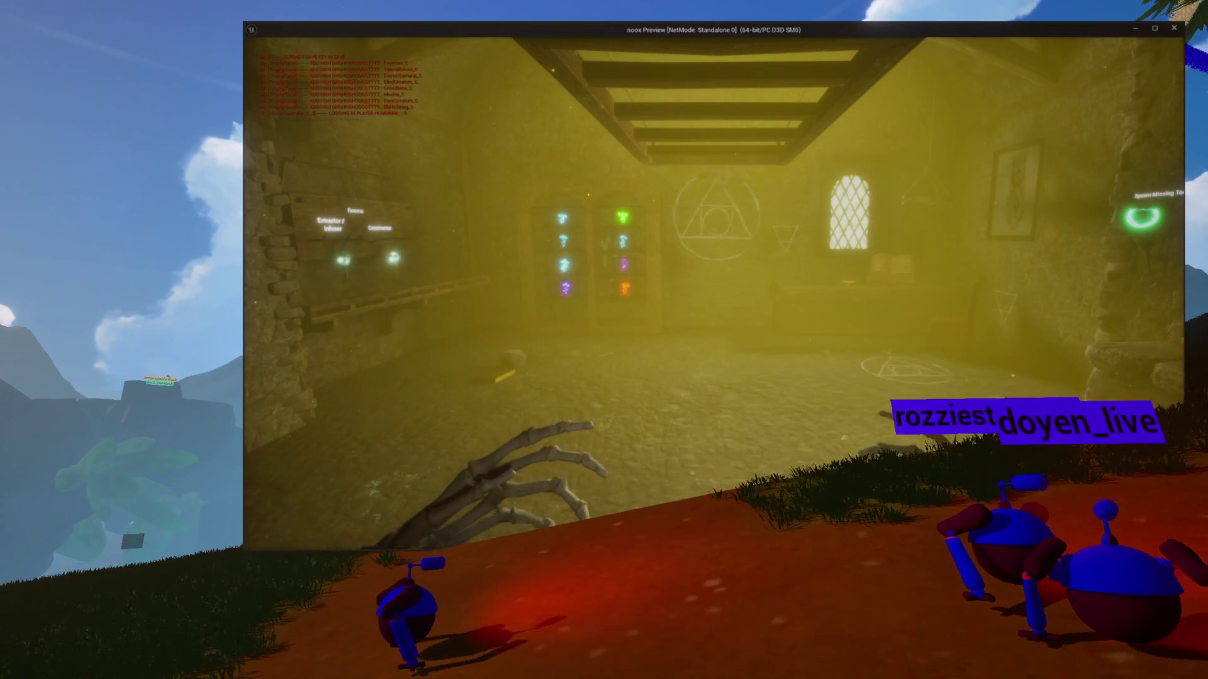
key(w)
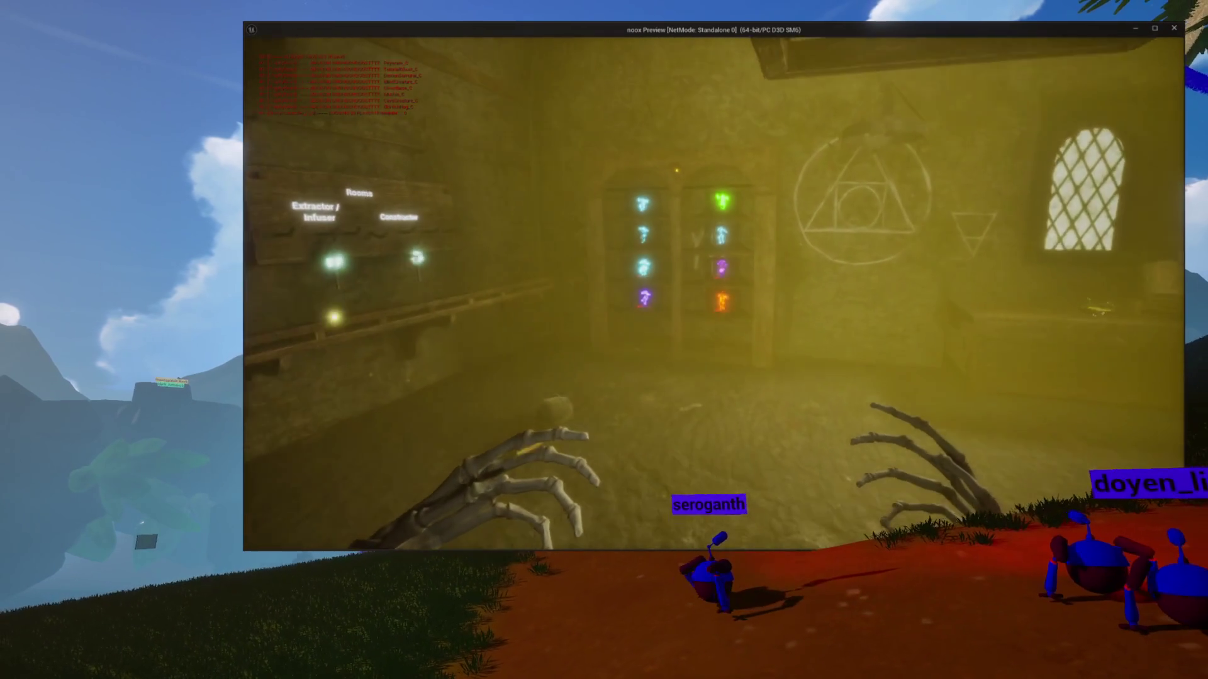
key(w)
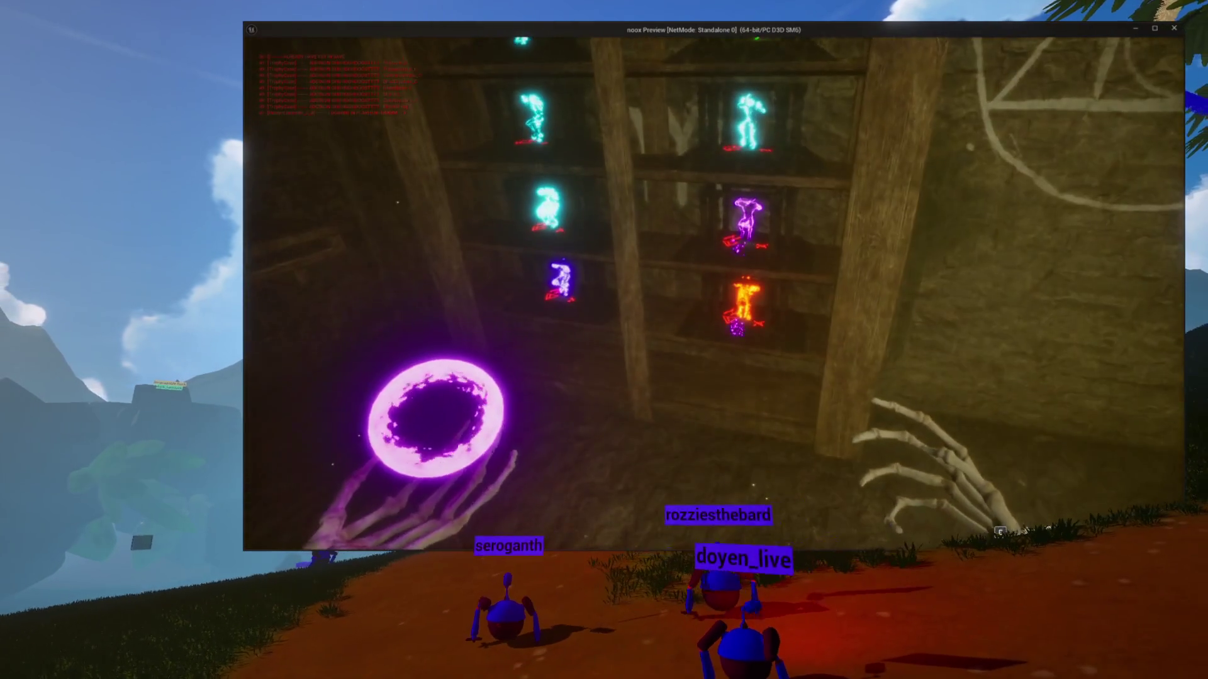
key(e)
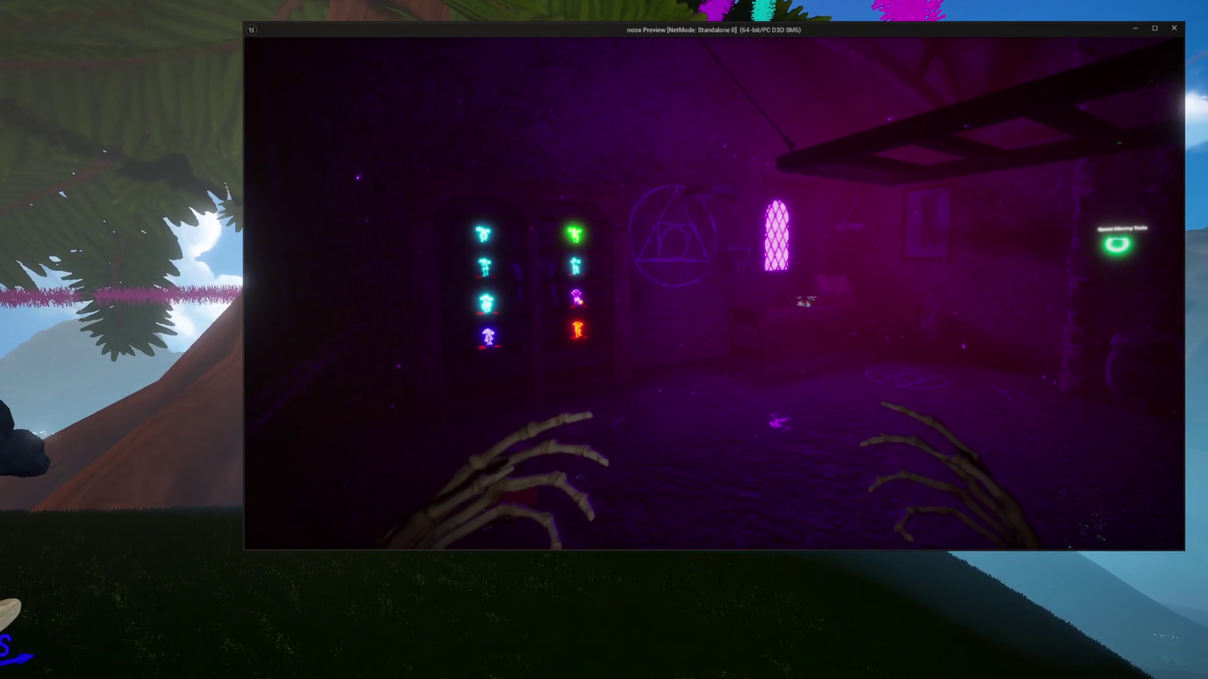
key(w)
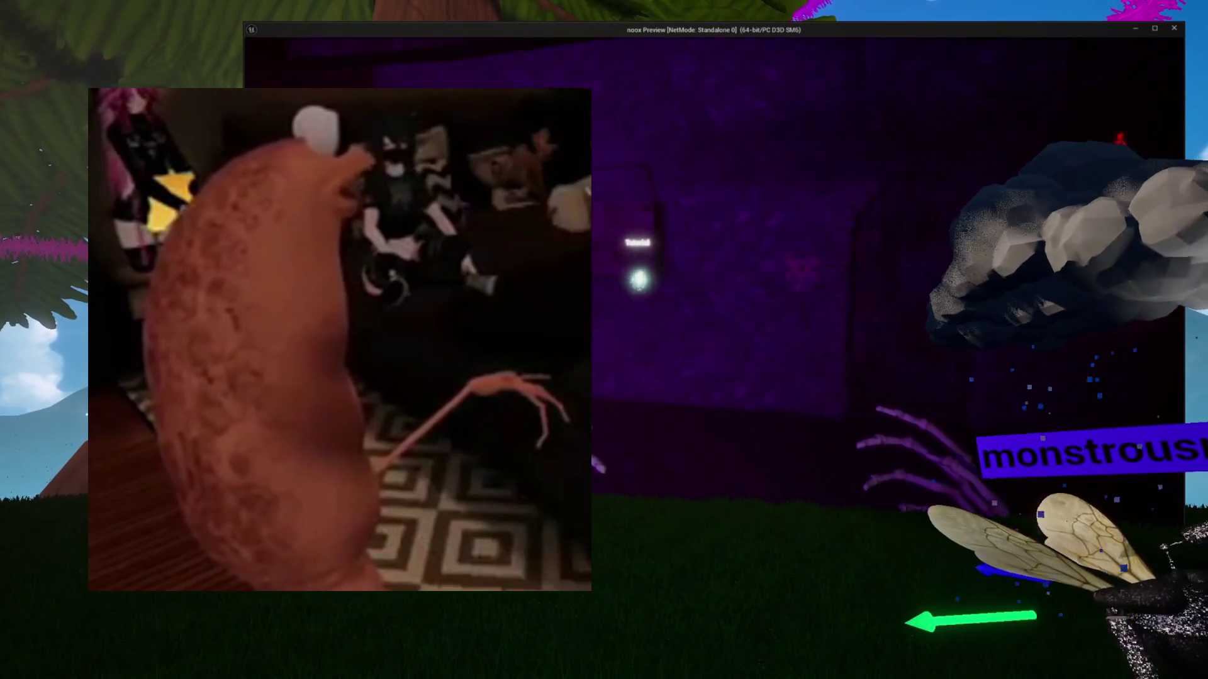
key(Escape)
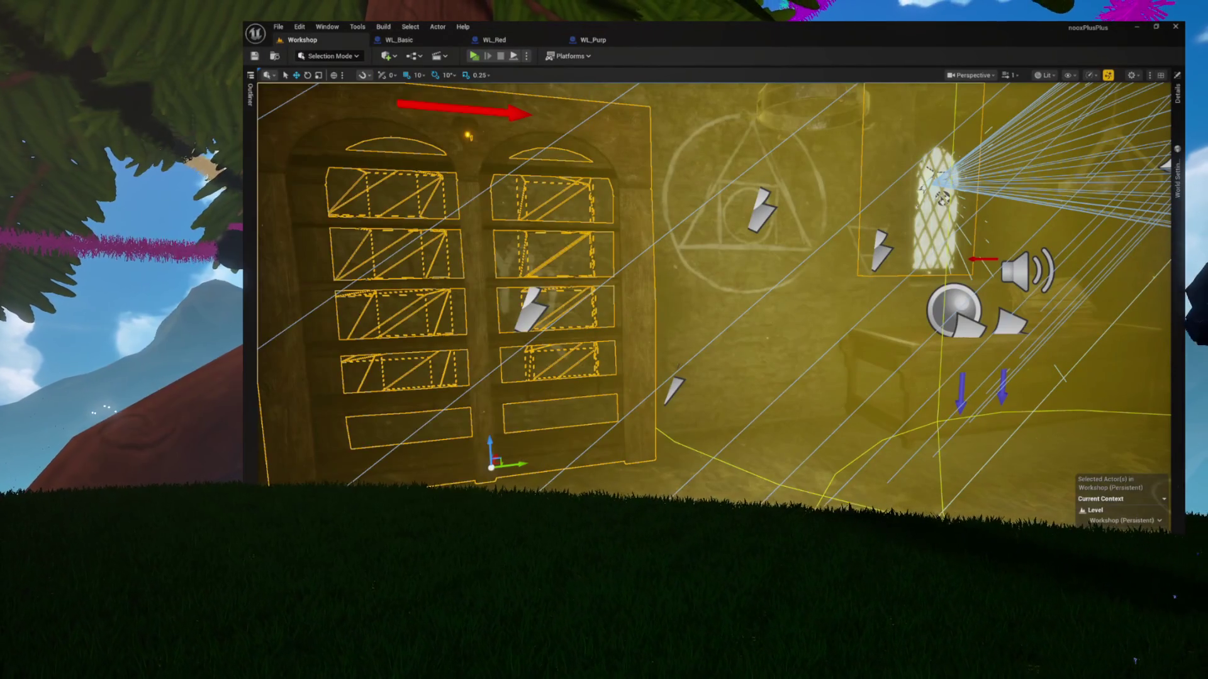
Browse to the Workshop level's assets, select Constructor, and open the CaveRuins folder
click(272, 57)
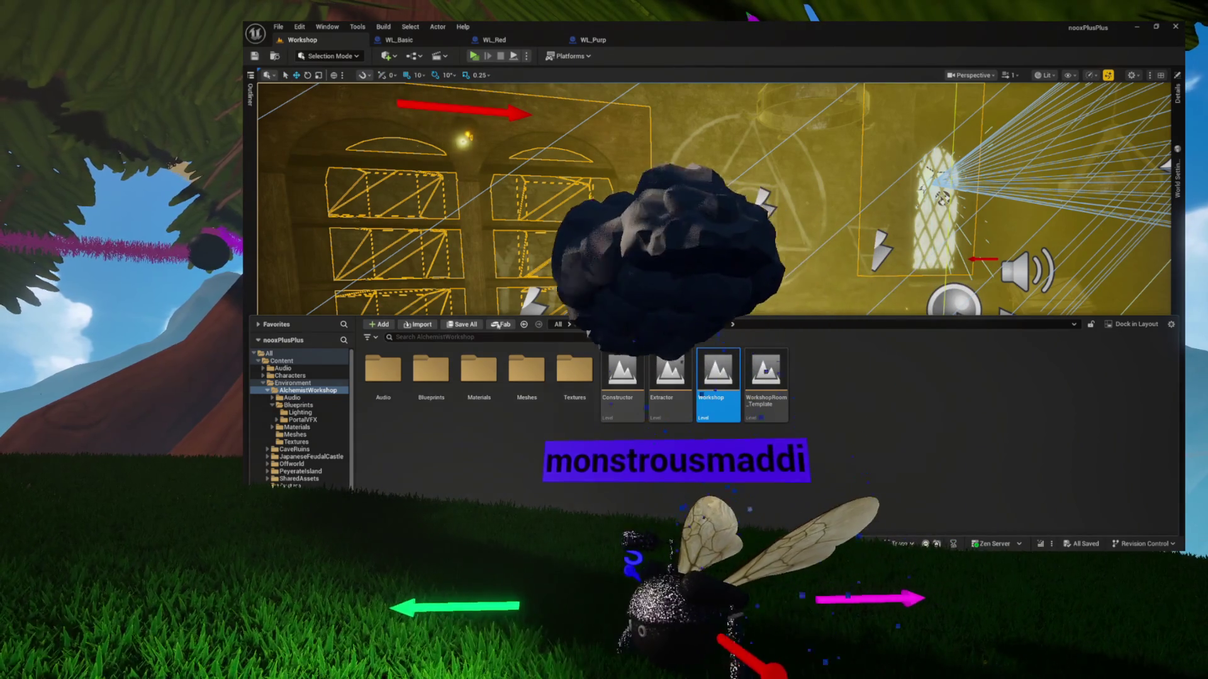
click(632, 404)
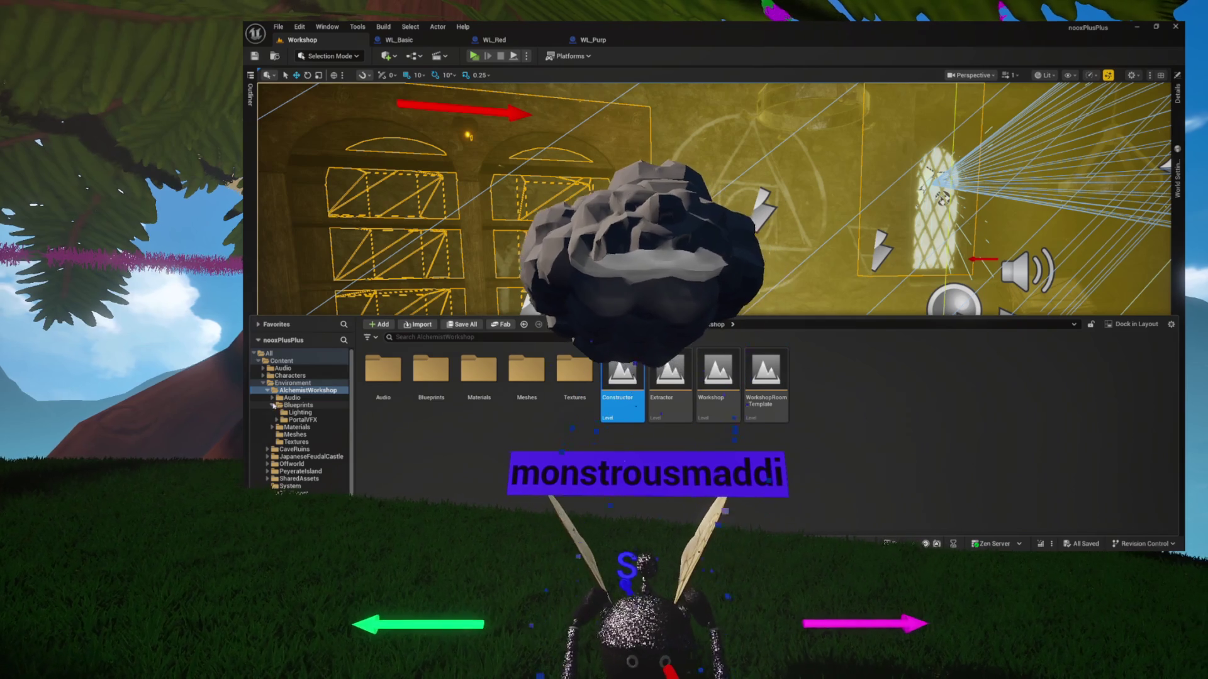
click(267, 390)
click(294, 398)
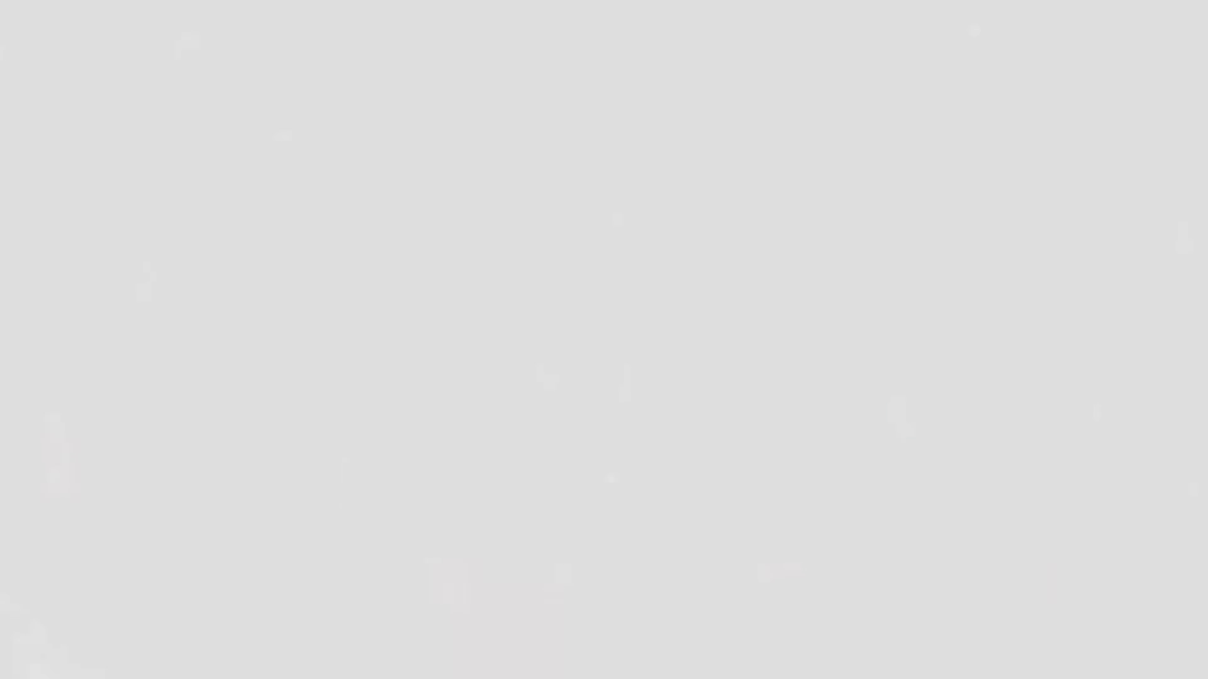
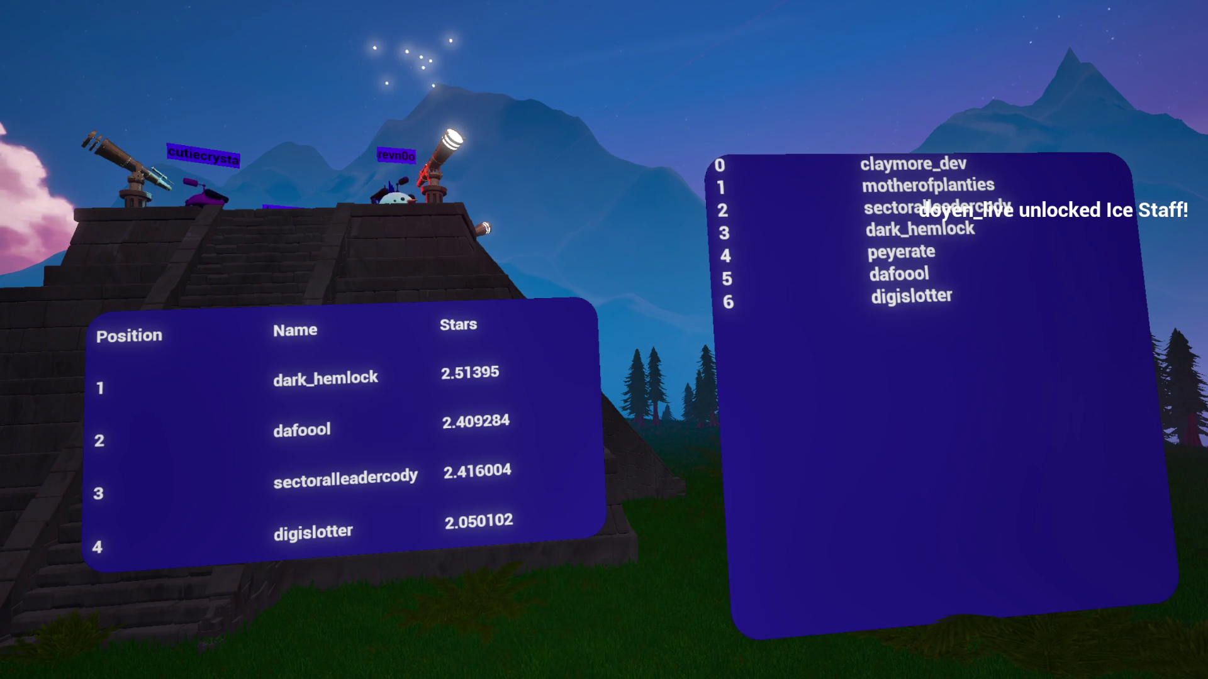
Back away from the leaderboards and strafe past them toward the foggy stone bridge
key(s)
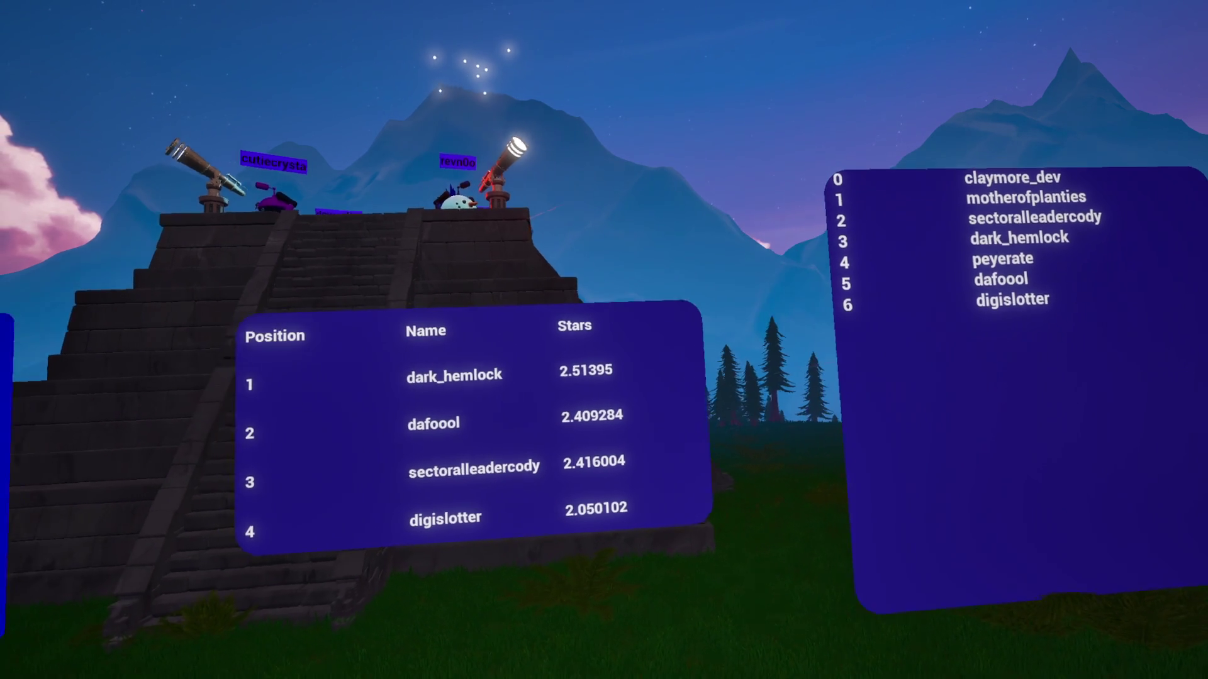
key(d)
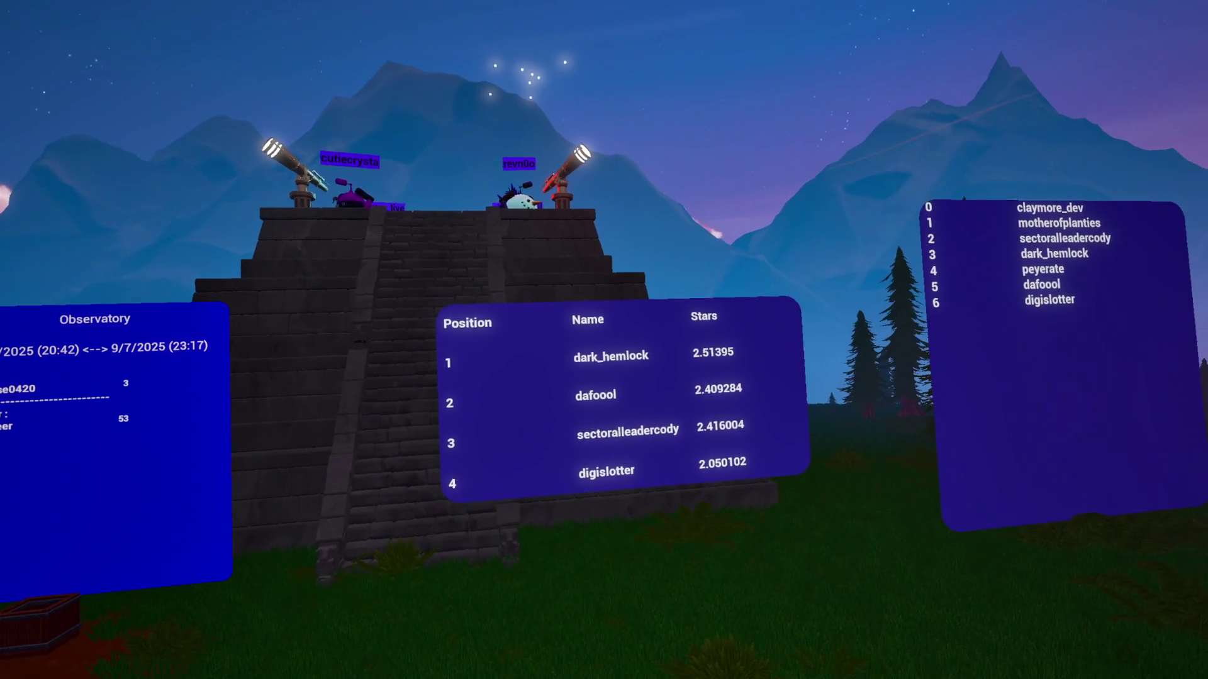
key(d)
key(w)
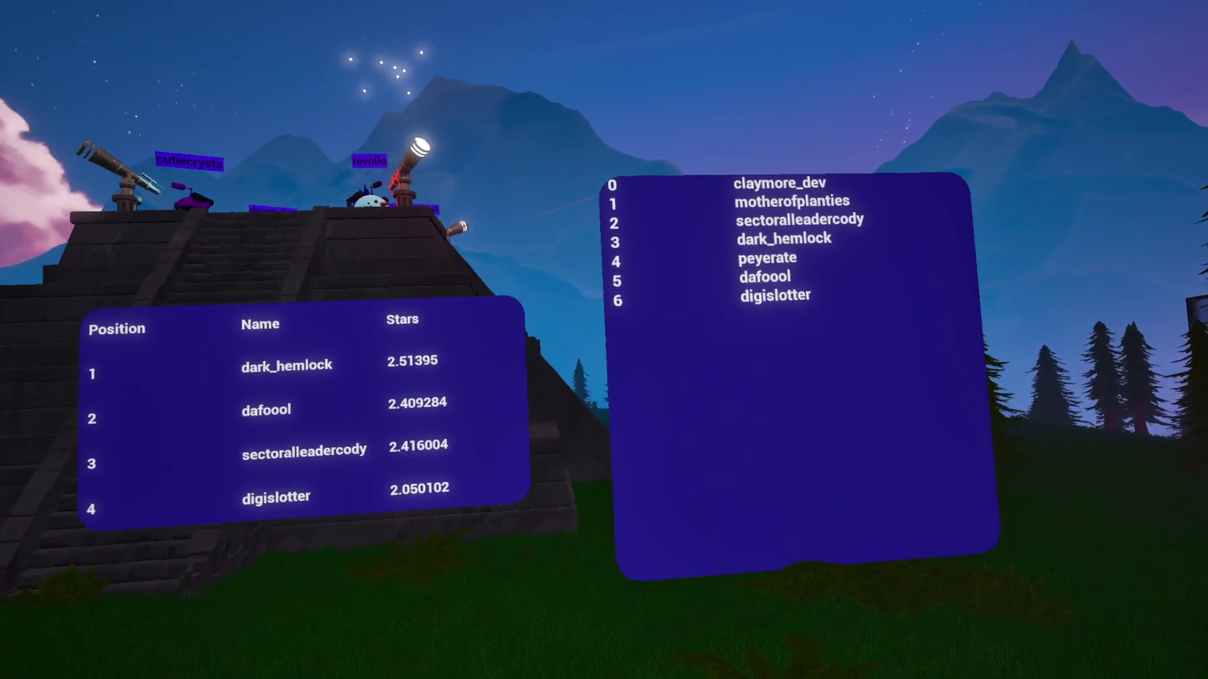
key(a)
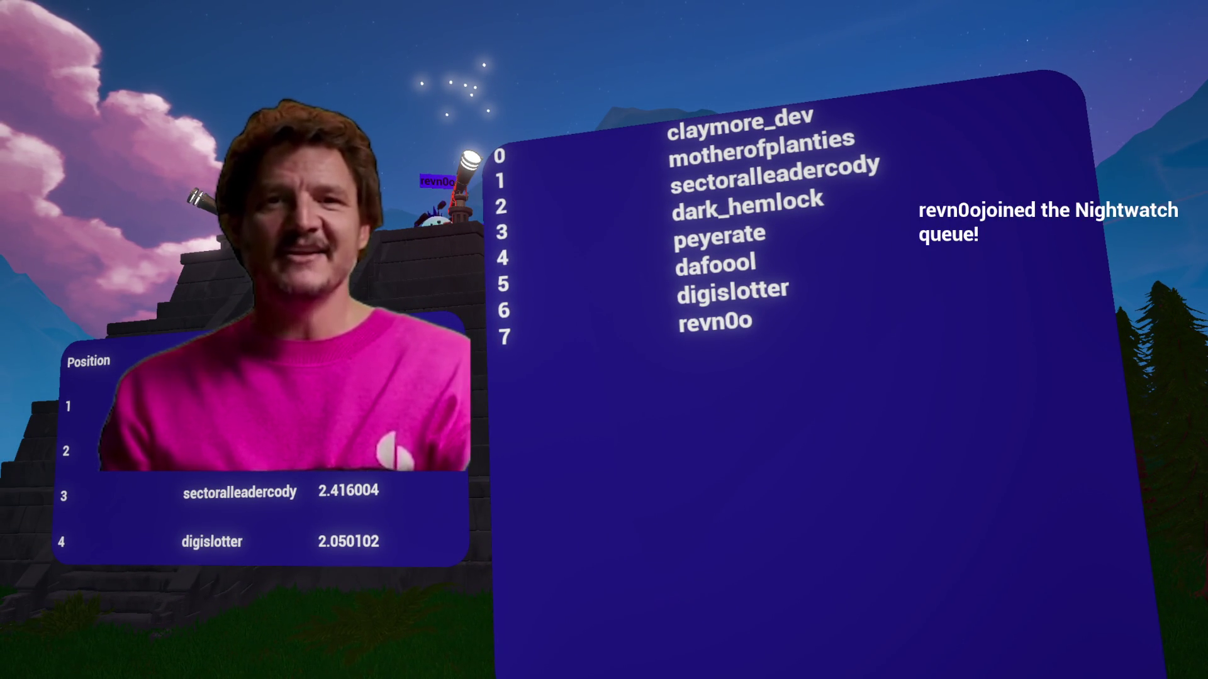
key(a)
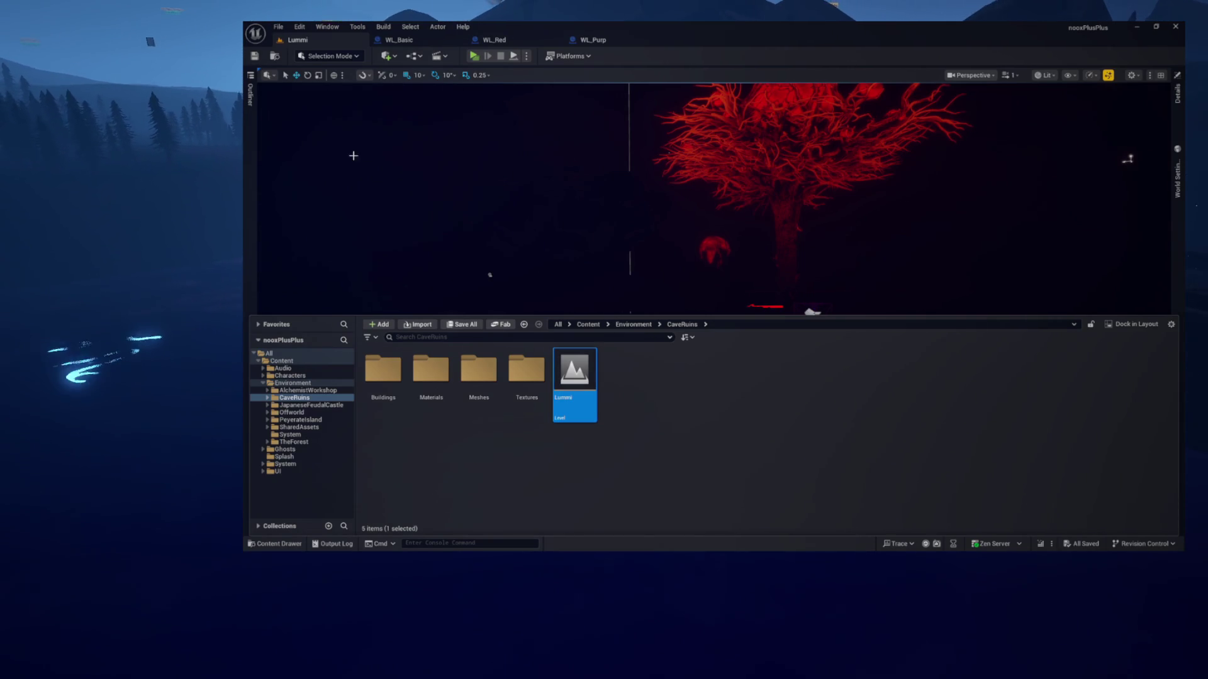
Hide the Content Drawer to view the Lummi level, then bring the CaveRuins content back up
click(340, 48)
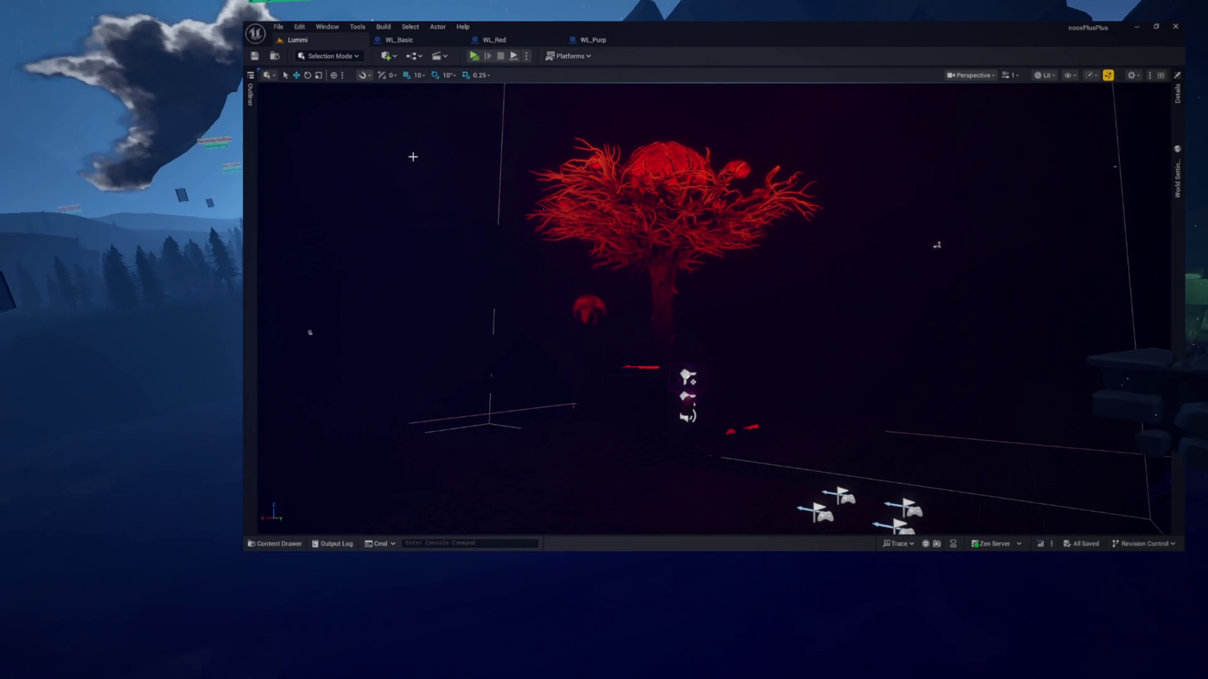
key(ctrl+space)
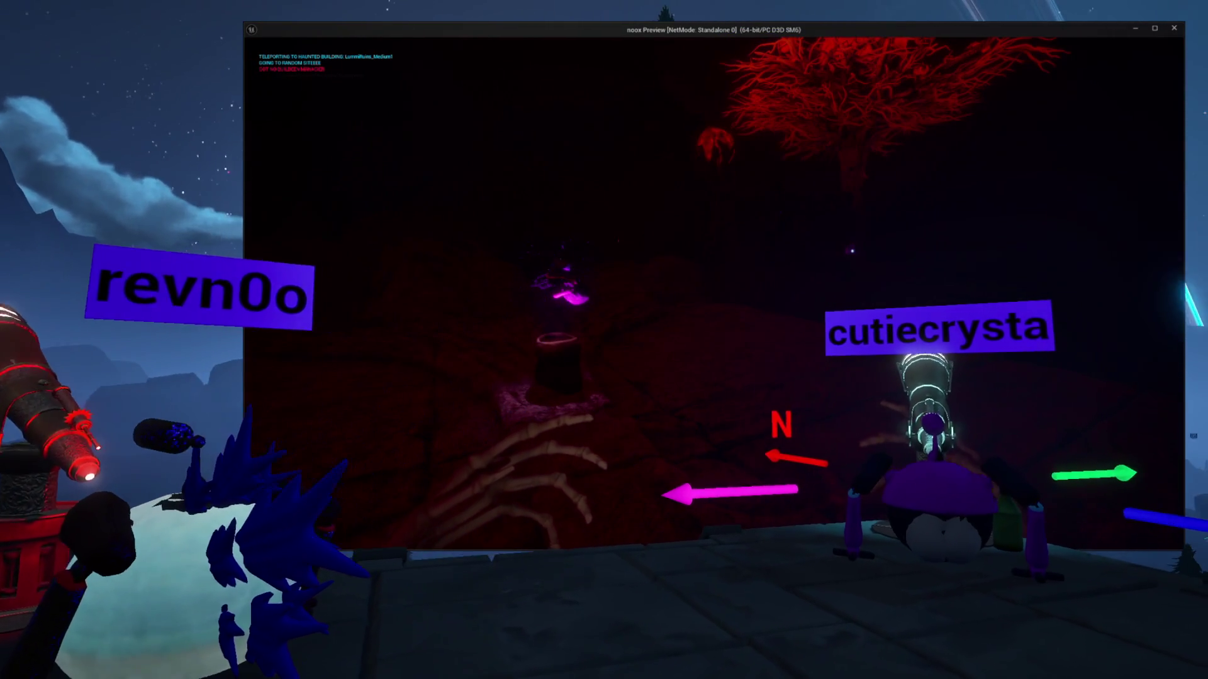
Set SFX Volume to zero in the paused preview's Options, then stop the play preview
key(Escape)
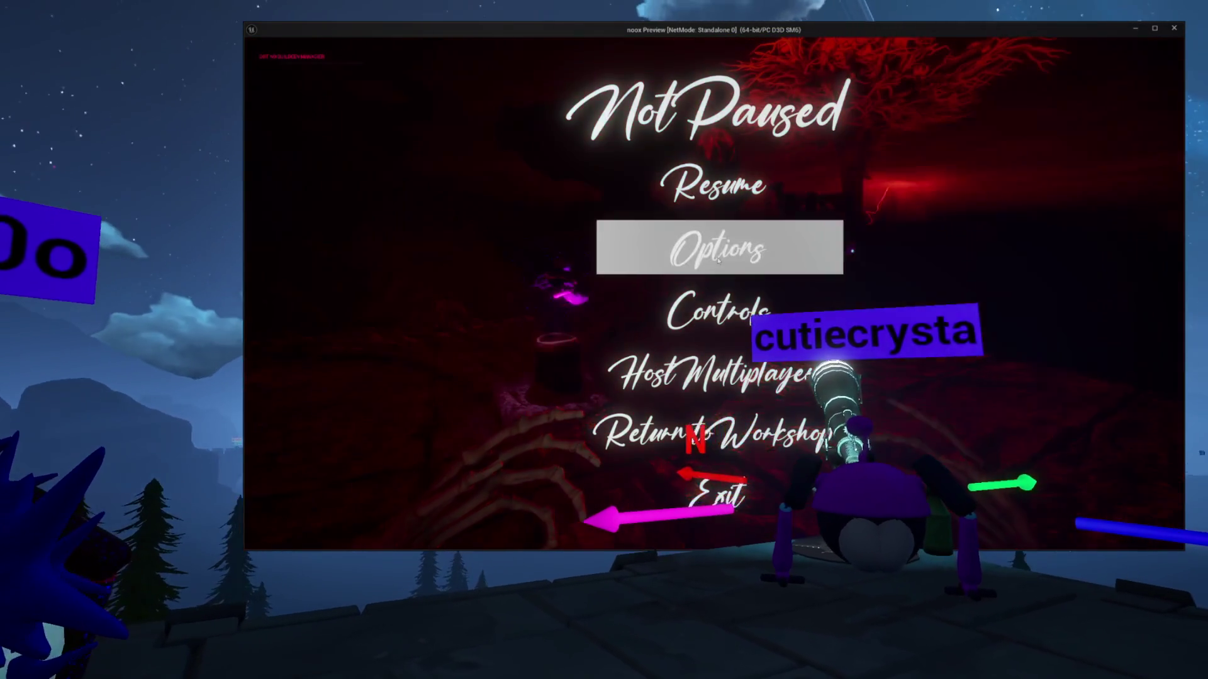
click(623, 243)
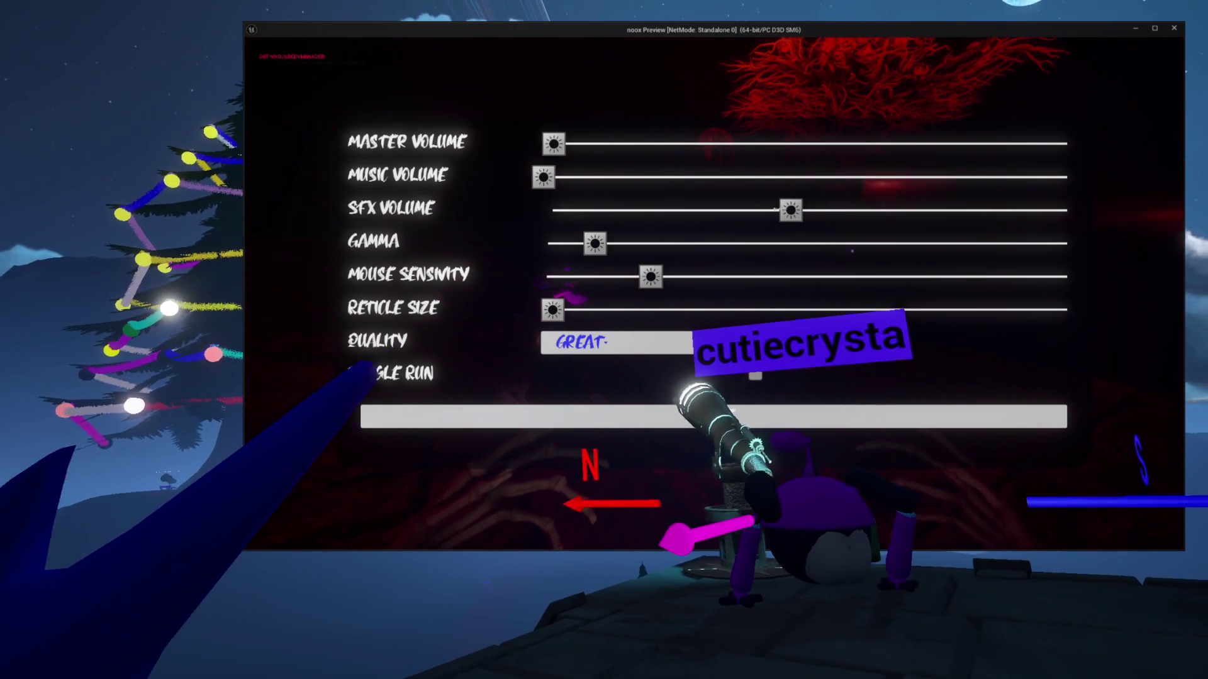
drag(791, 210, 553, 210)
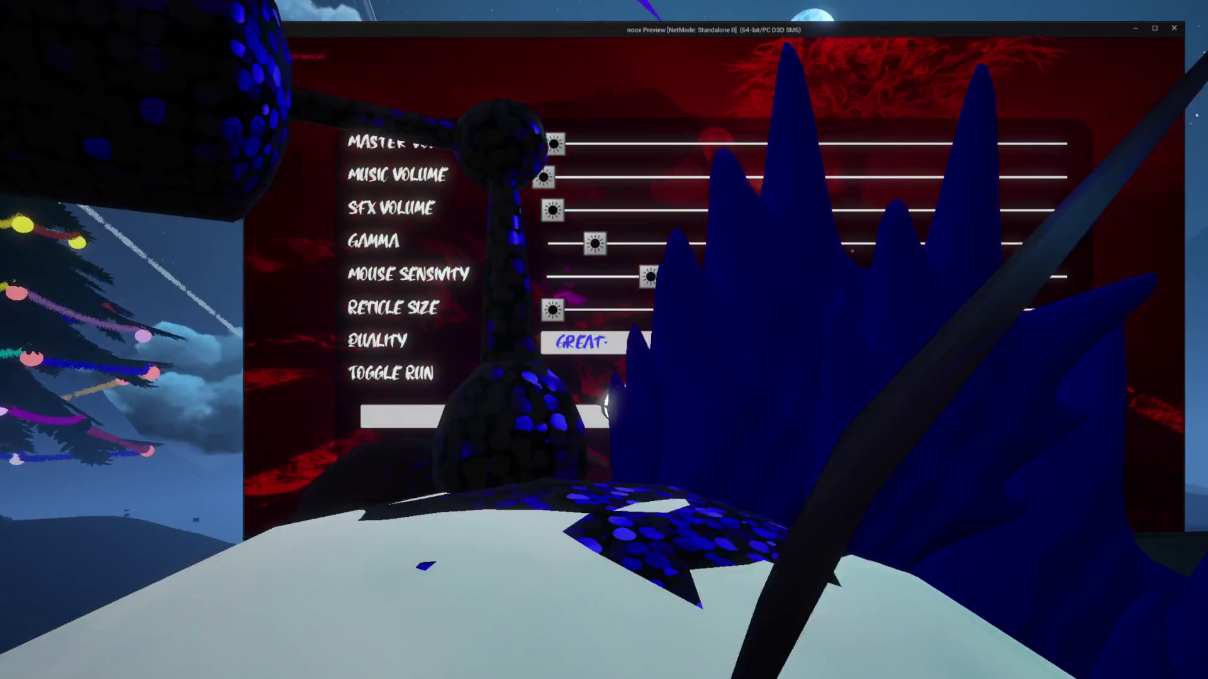
click(607, 416)
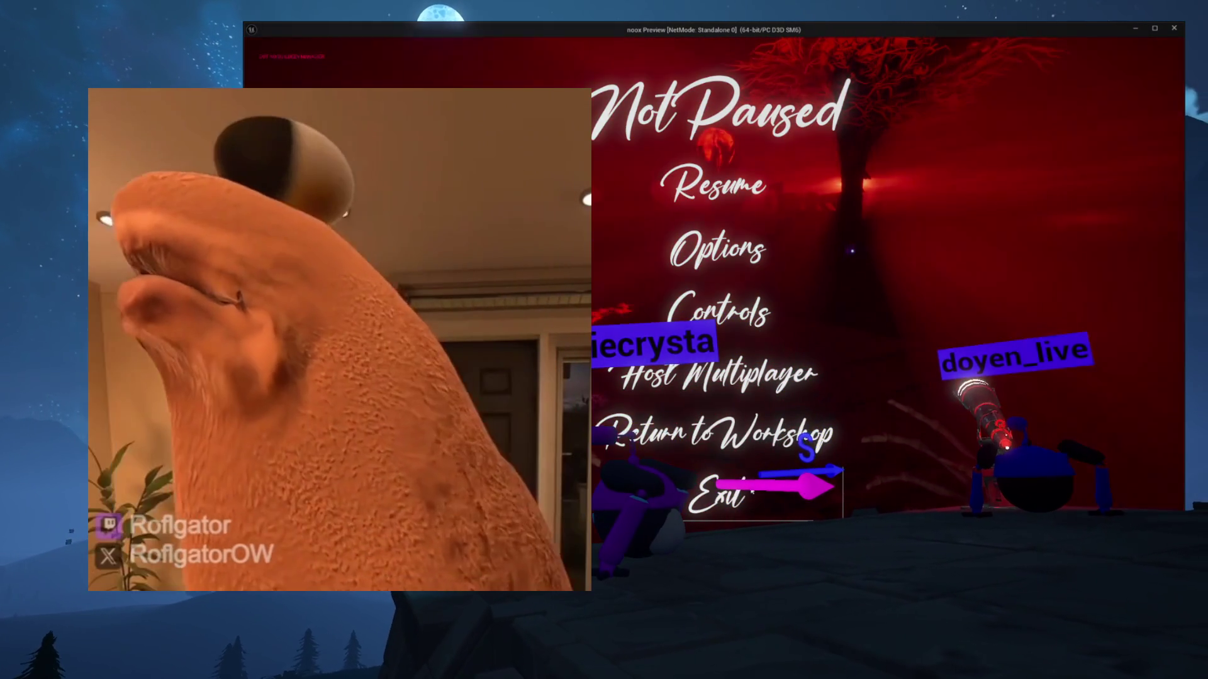
key(Escape)
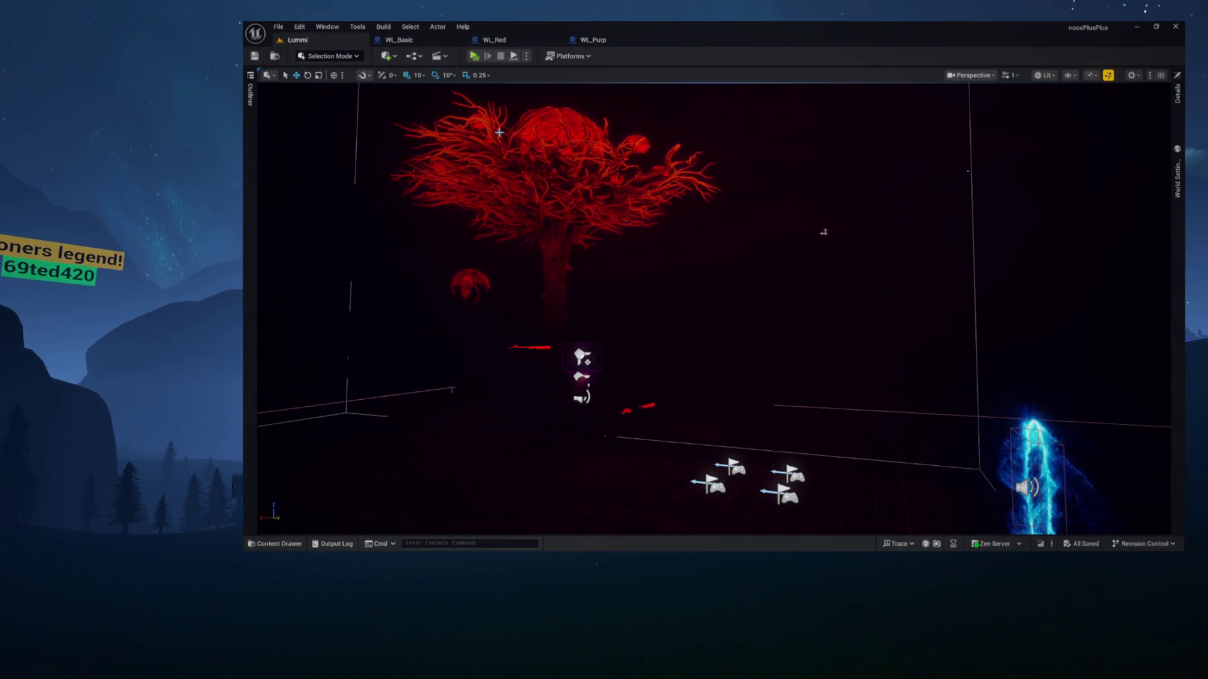
Dismiss the Content Drawer, collapse the Audio folder and expand the System folder in the Outliner
key(ctrl+space)
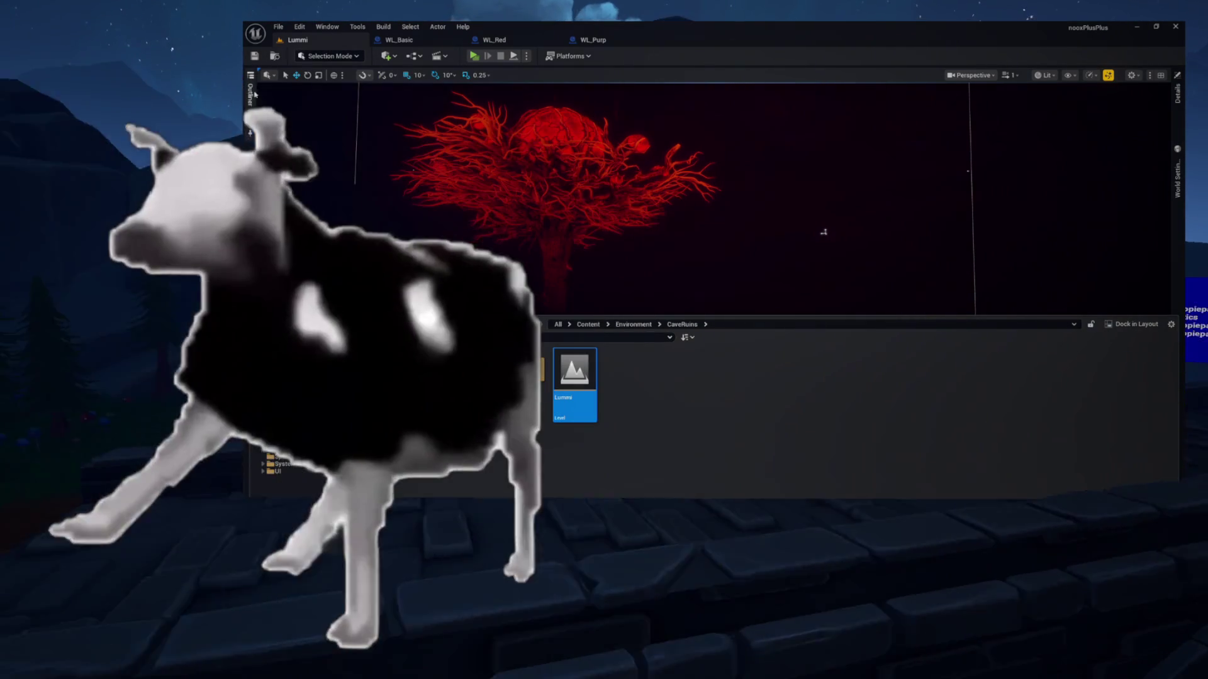
key(ctrl+space)
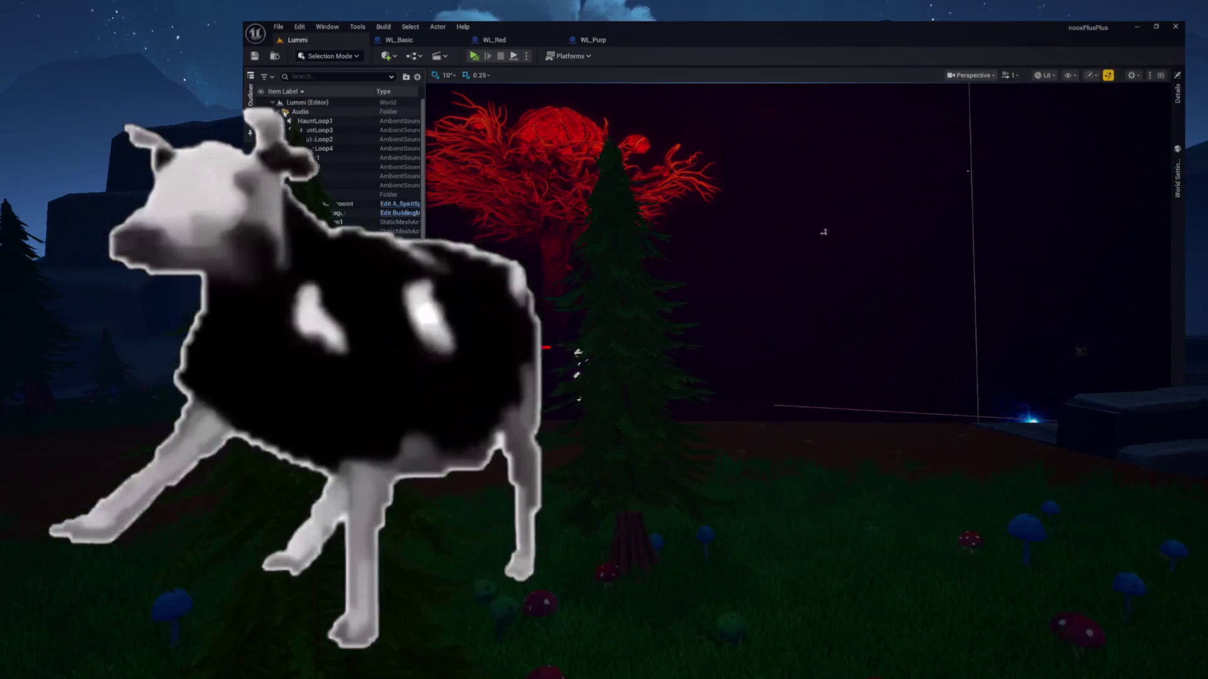
click(278, 112)
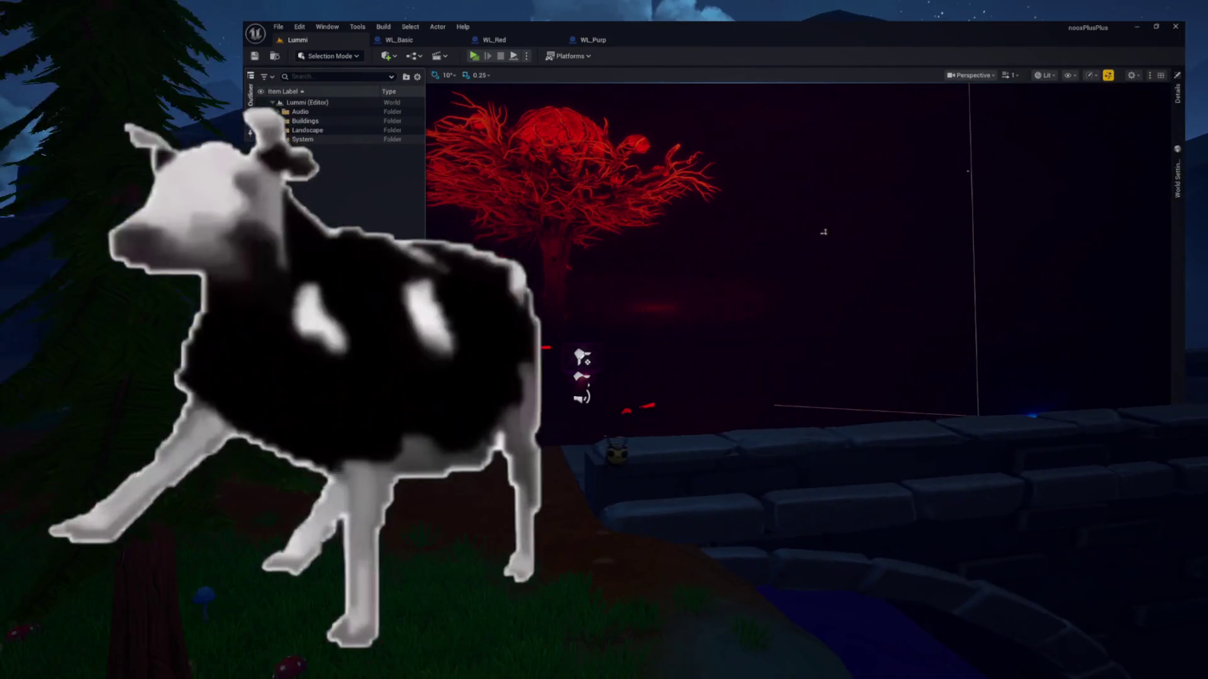
click(278, 139)
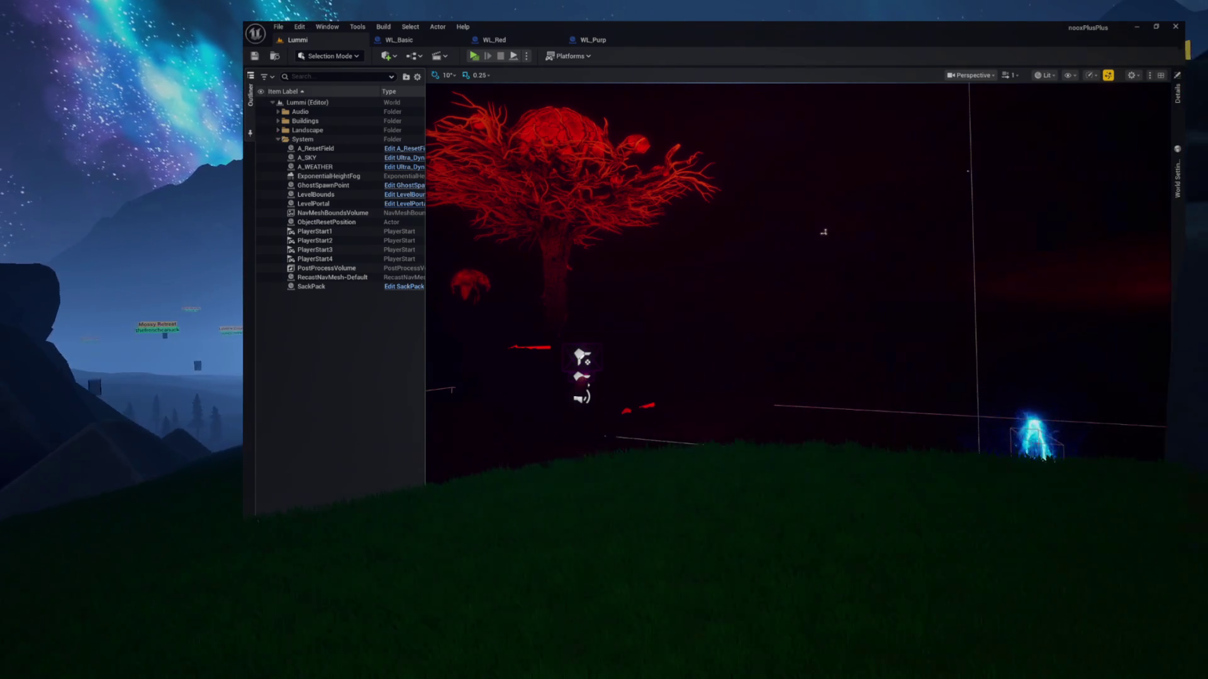
Select A_SKY and show its Details: Time Of Day 2200.0, cloud coverage 2.25
click(321, 195)
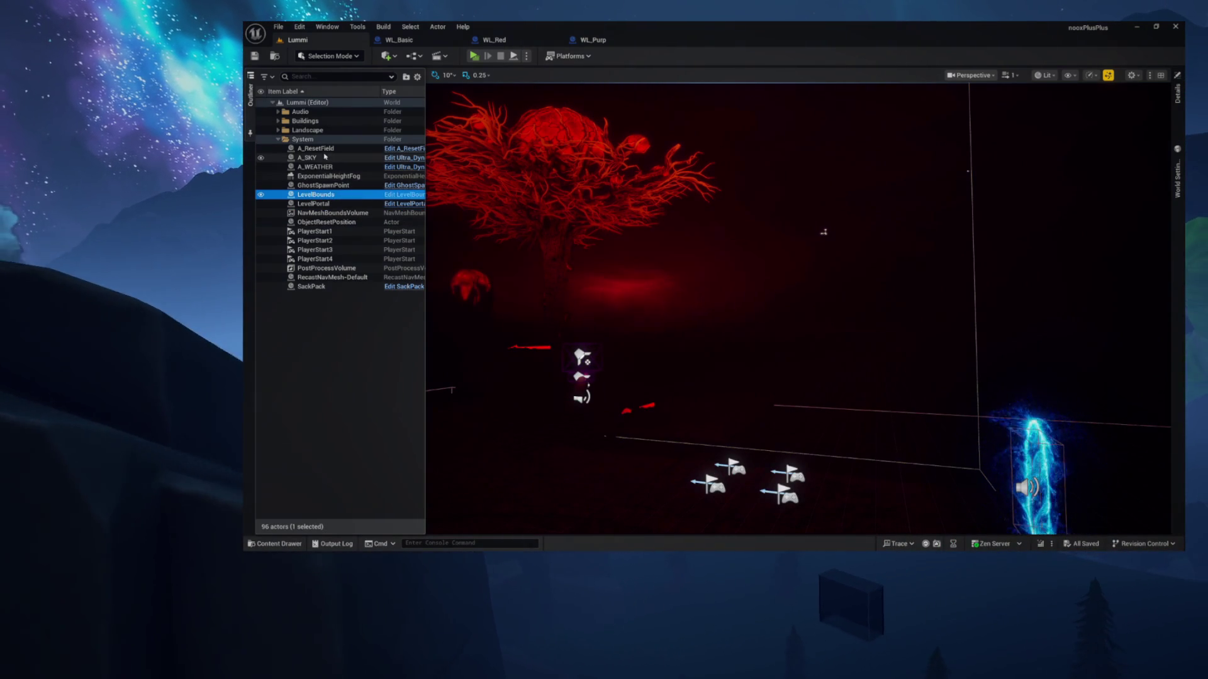
click(809, 144)
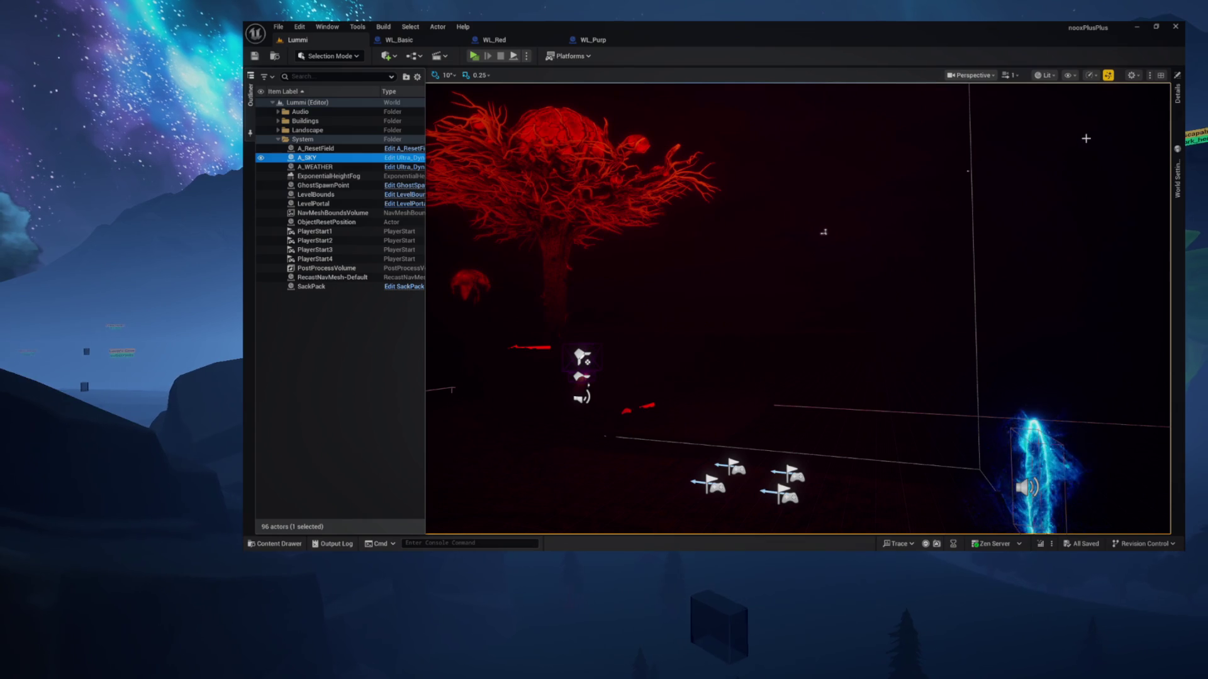
click(1177, 101)
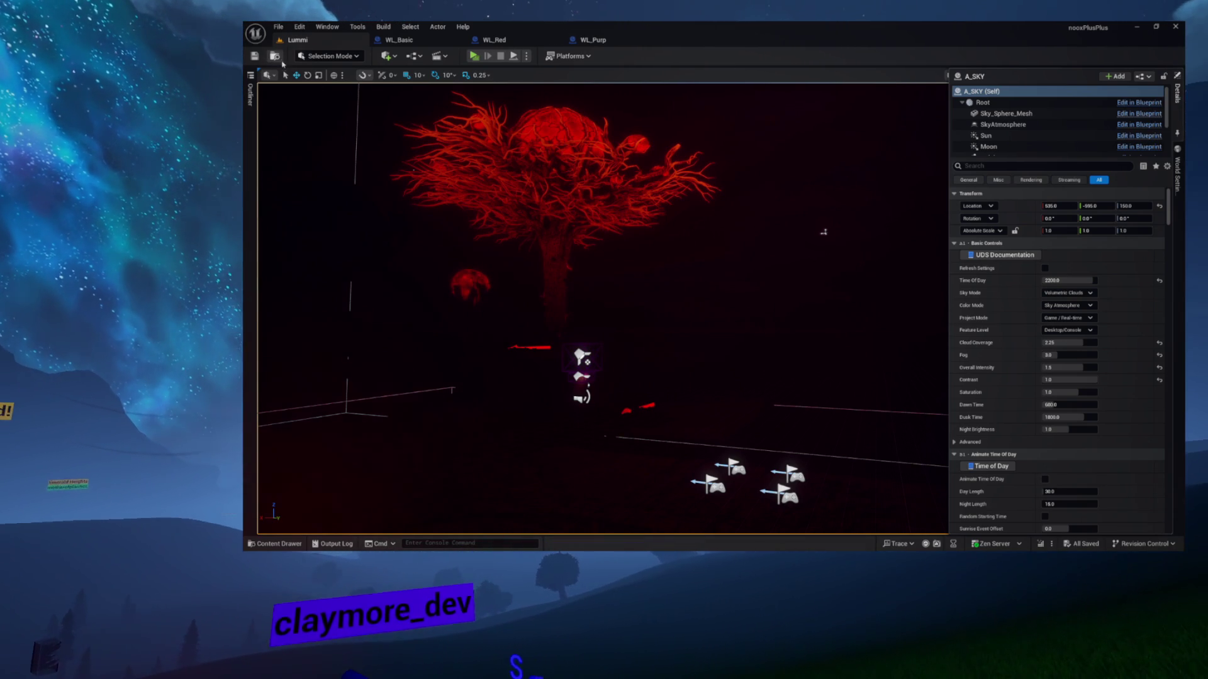
Open the Content Drawer and load the TheForest level from Environment/TheForest
click(277, 57)
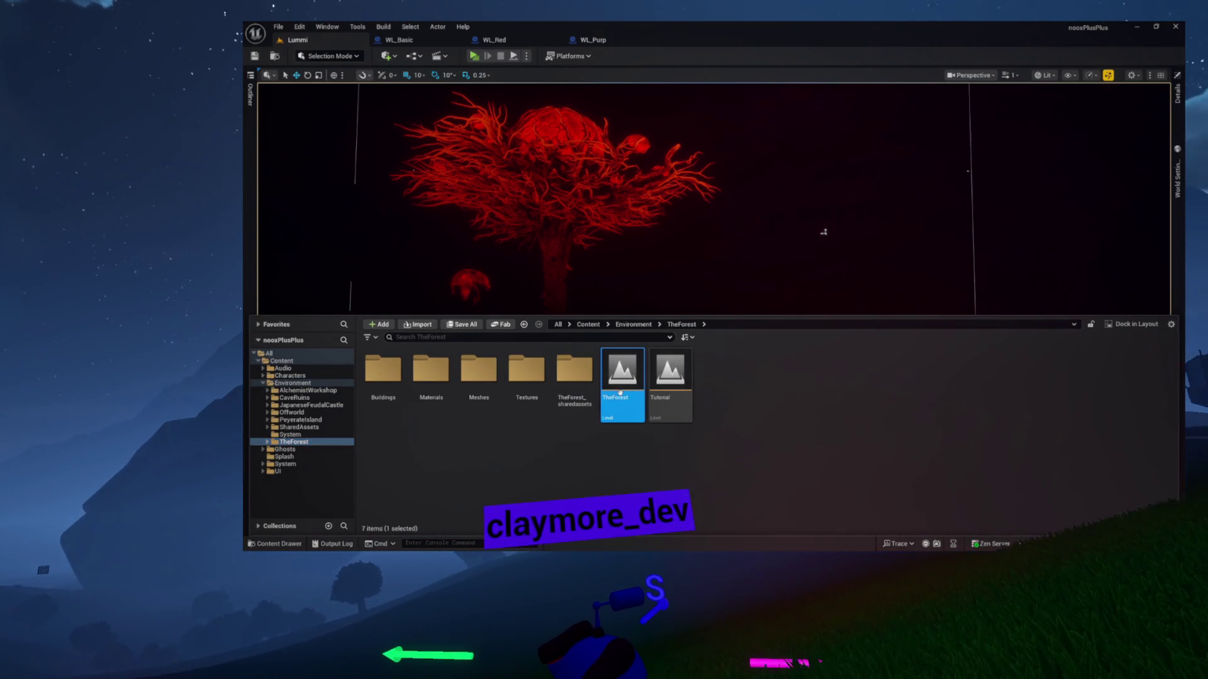
double_click(621, 393)
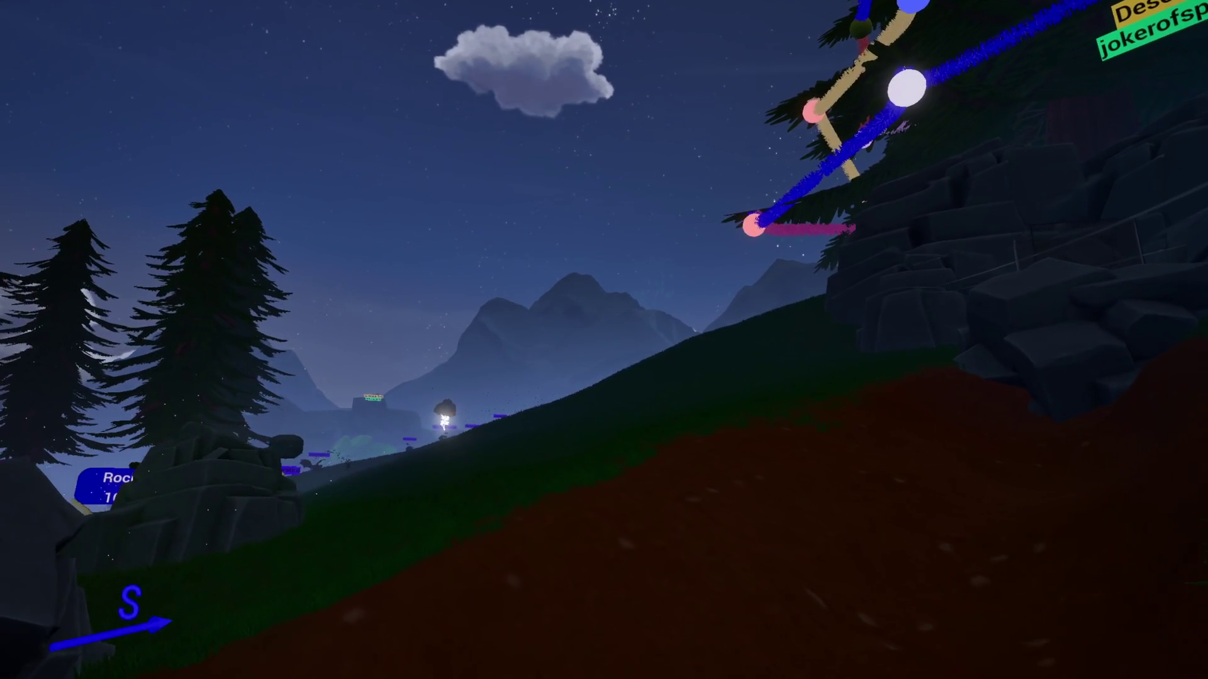
Walk up the night hillside to the robots and smoke plume, then sidestep right past them
key(w)
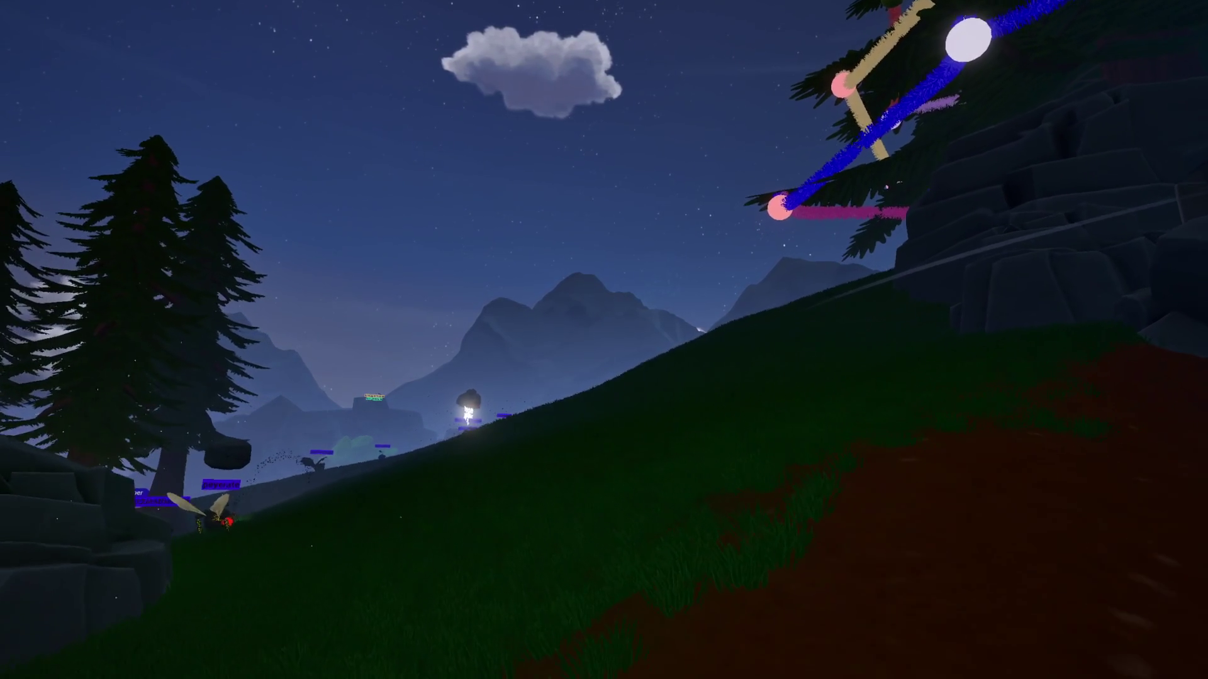
key(w)
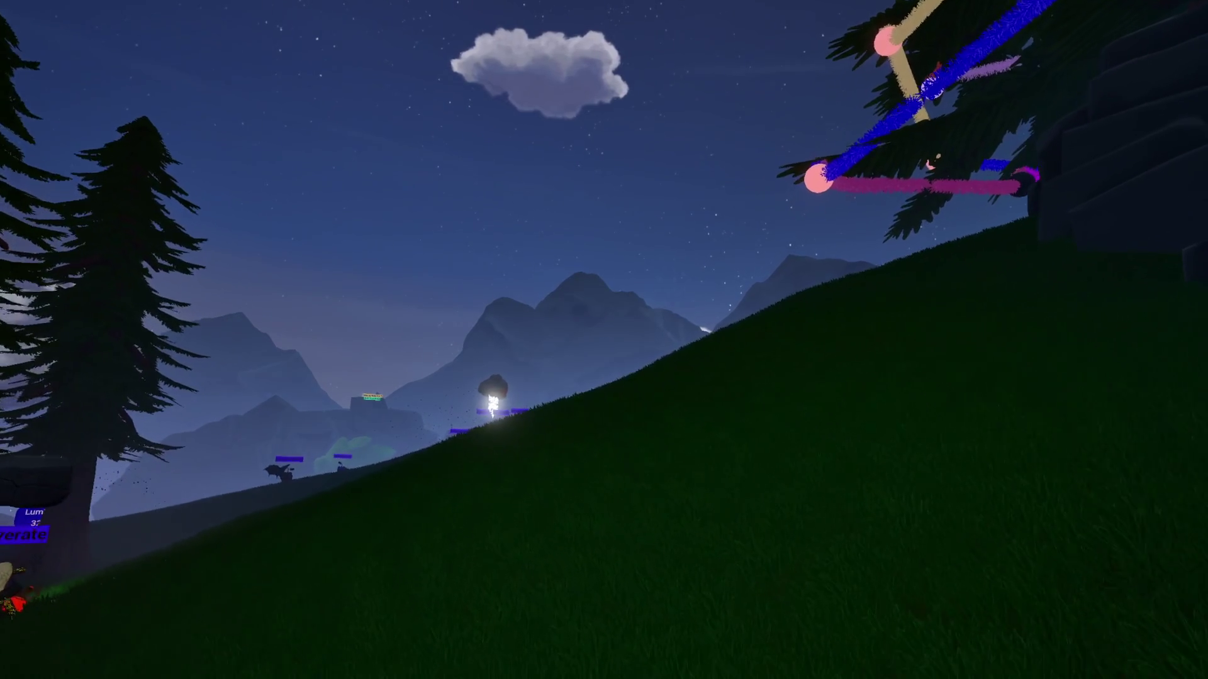
key(w)
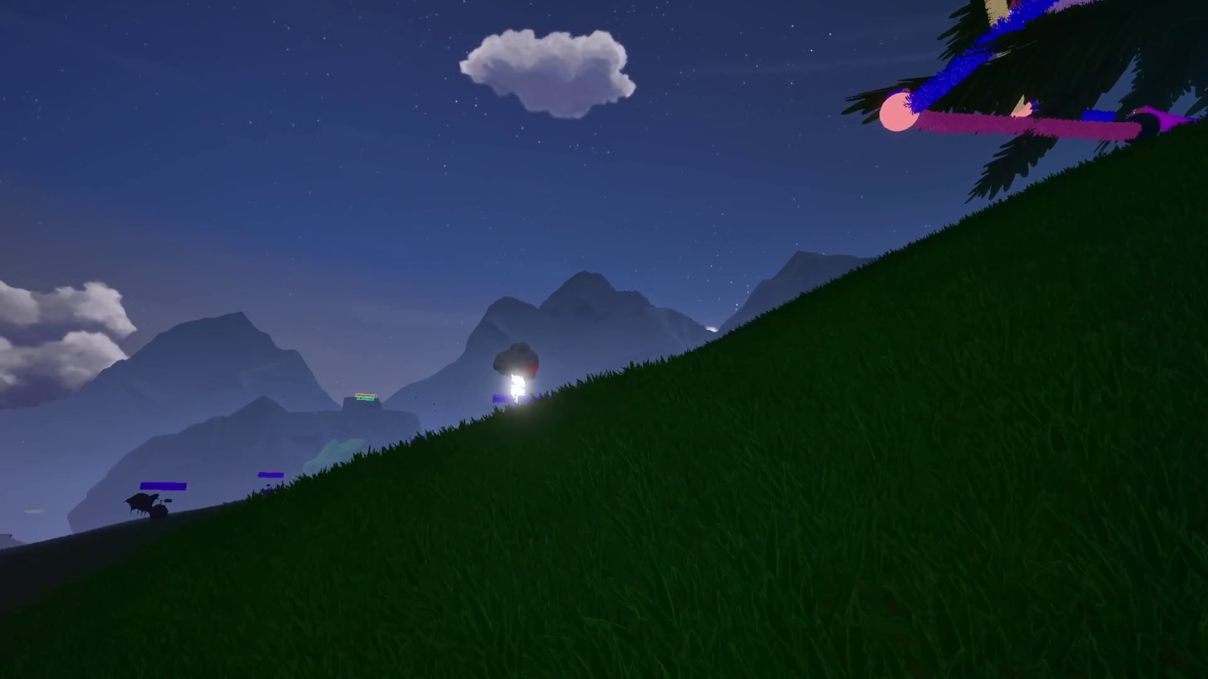
key(w)
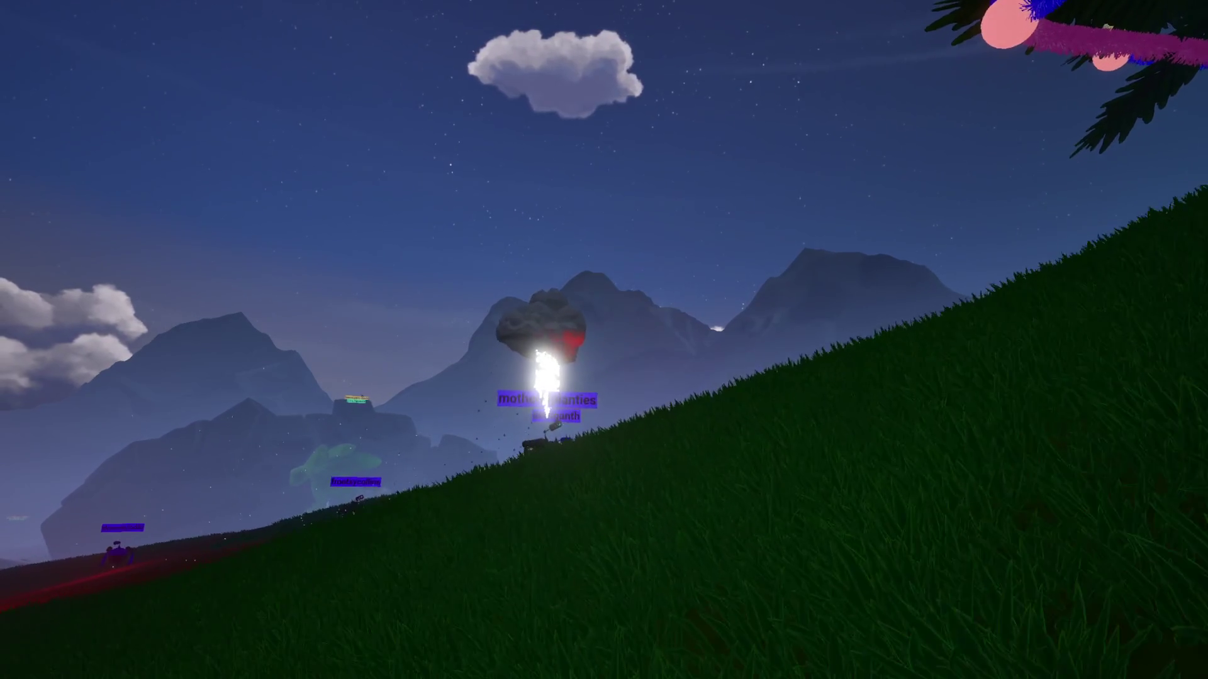
key(w)
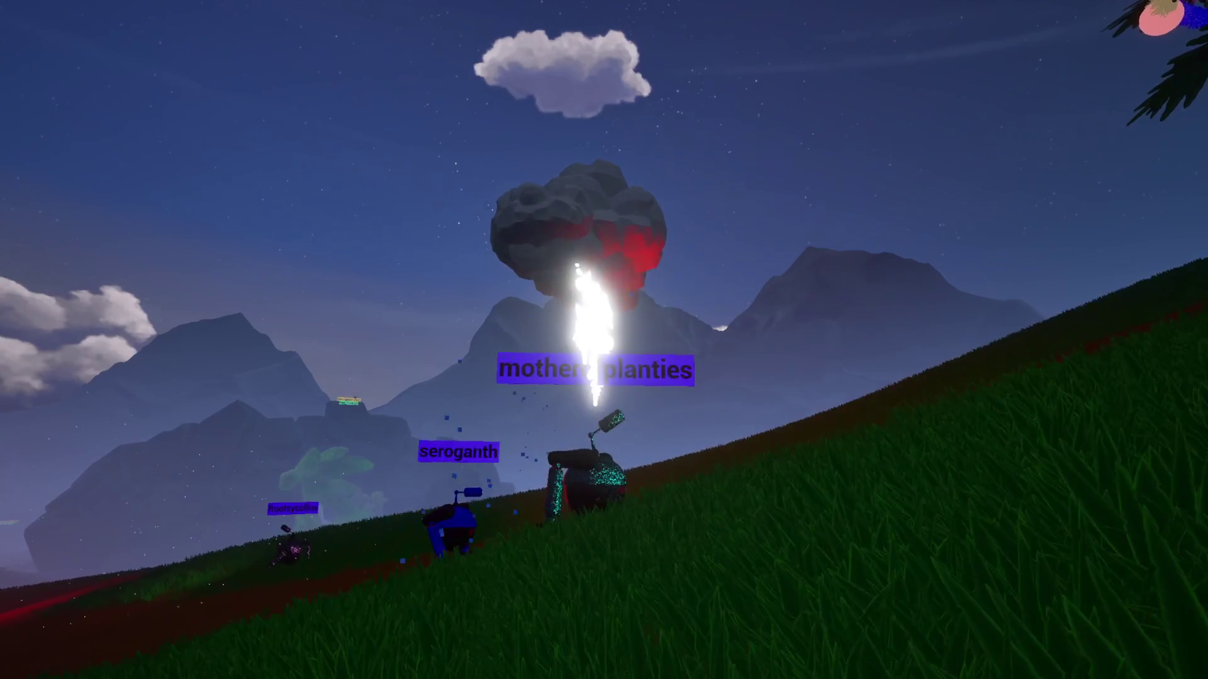
key(w)
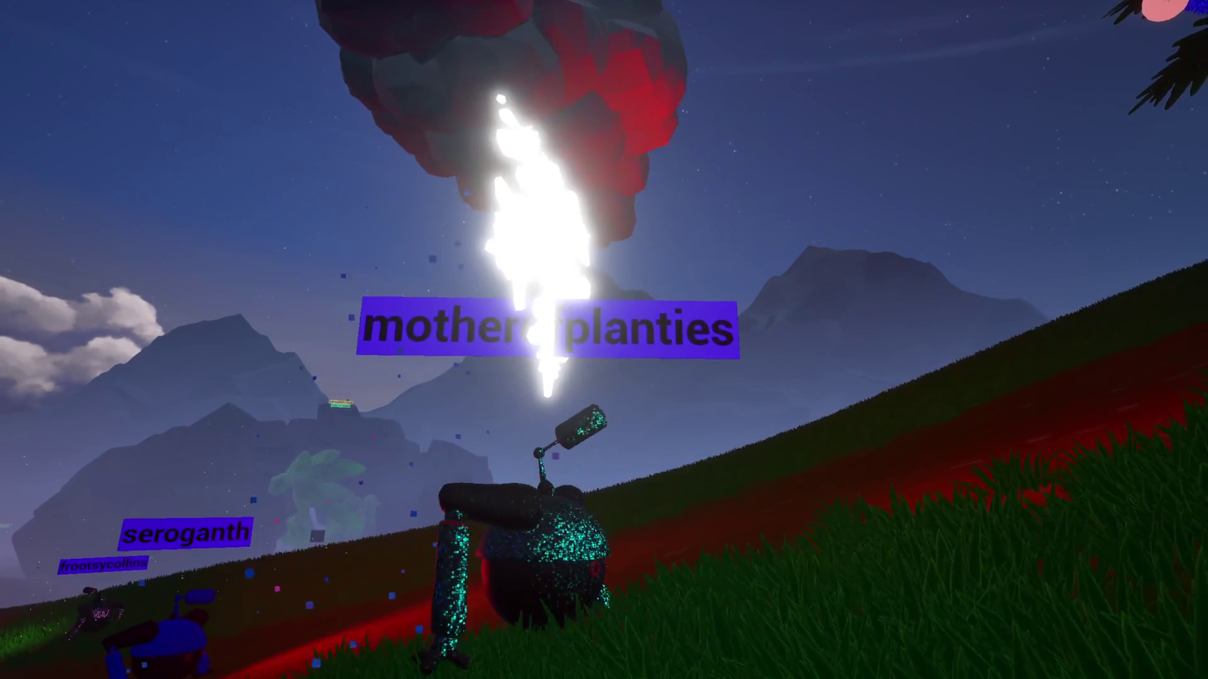
key(d)
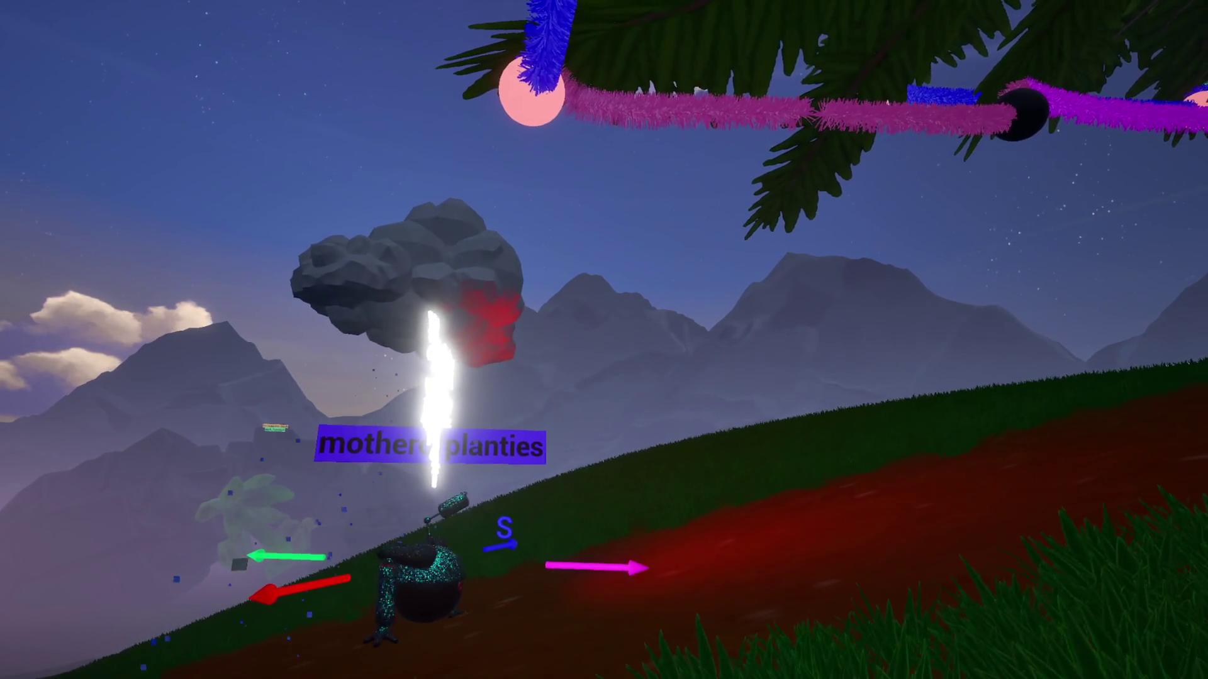
Move the character right along the hill toward the observatory and its leaderboards
key(d)
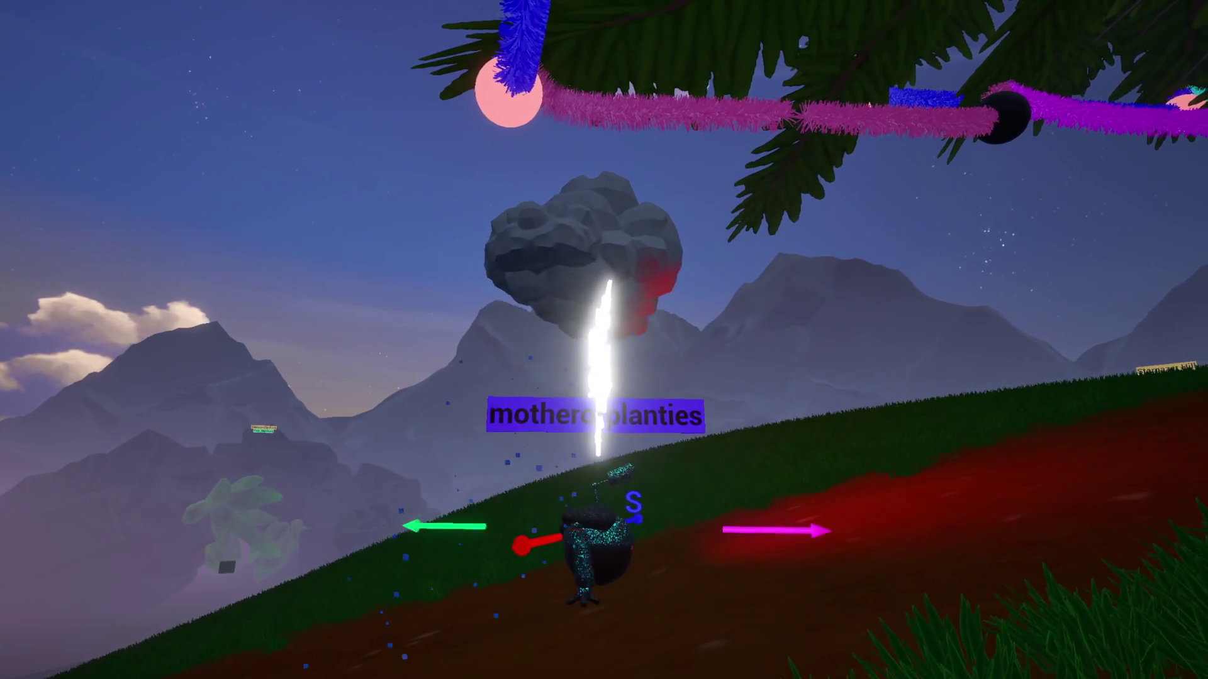
key(d)
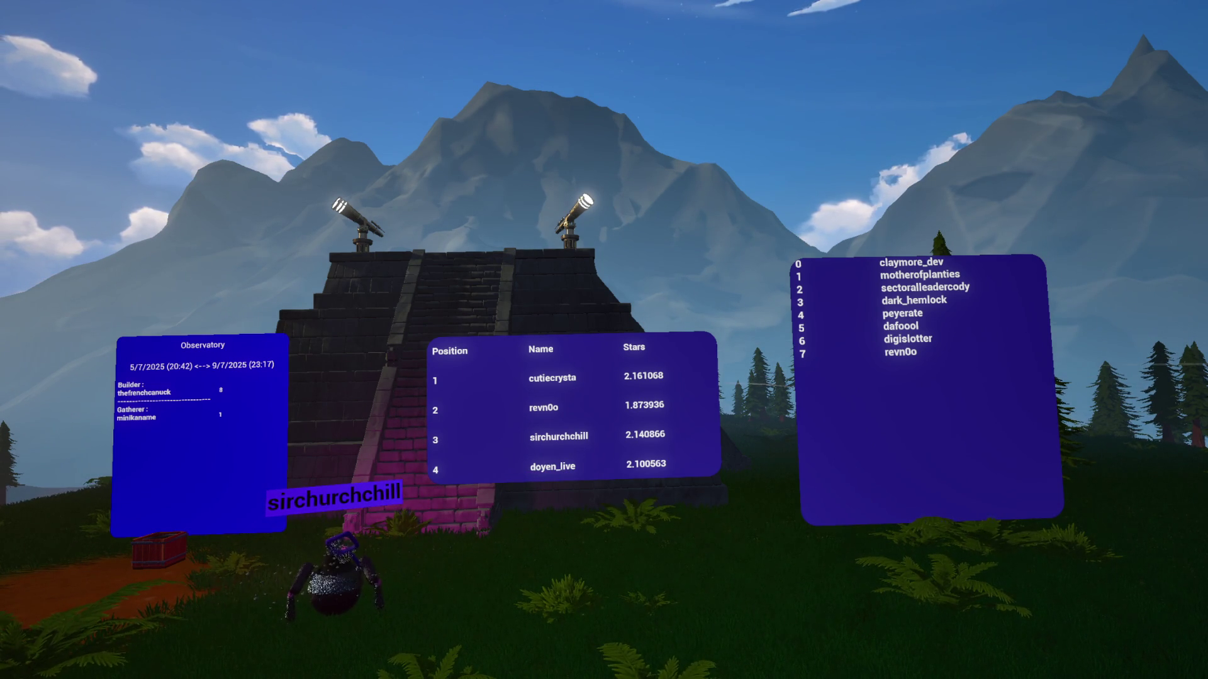
Walk up to the right leaderboard, back away, and step left past both panels
key(w)
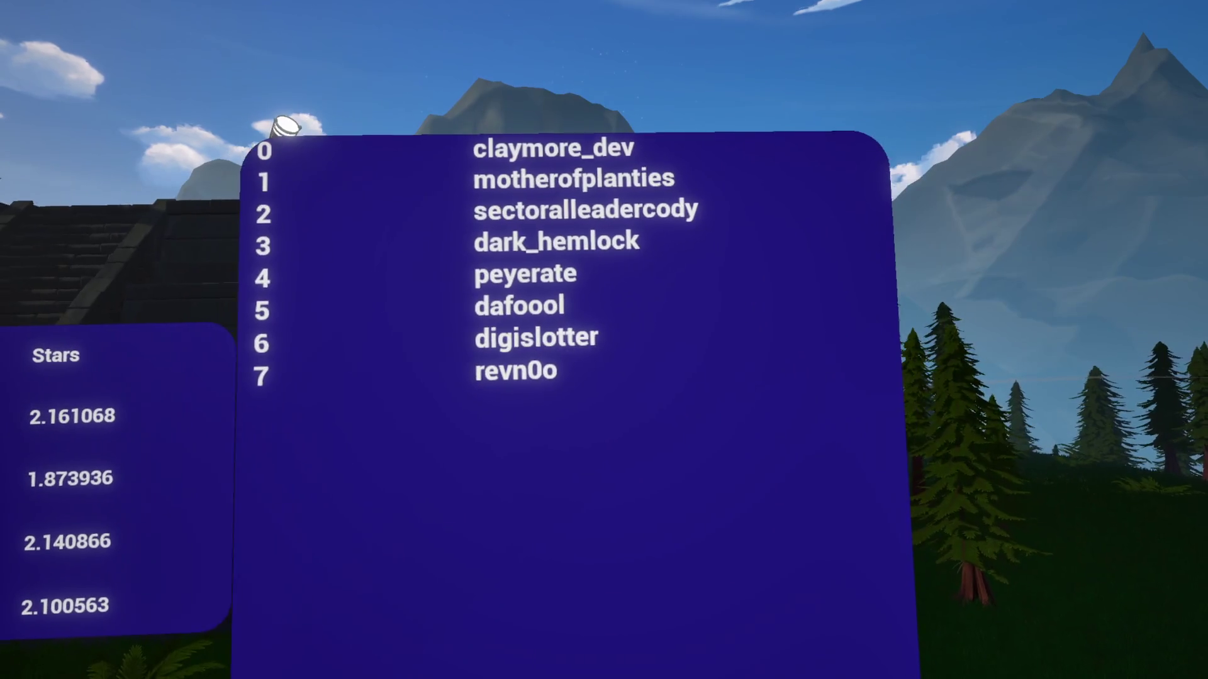
key(s)
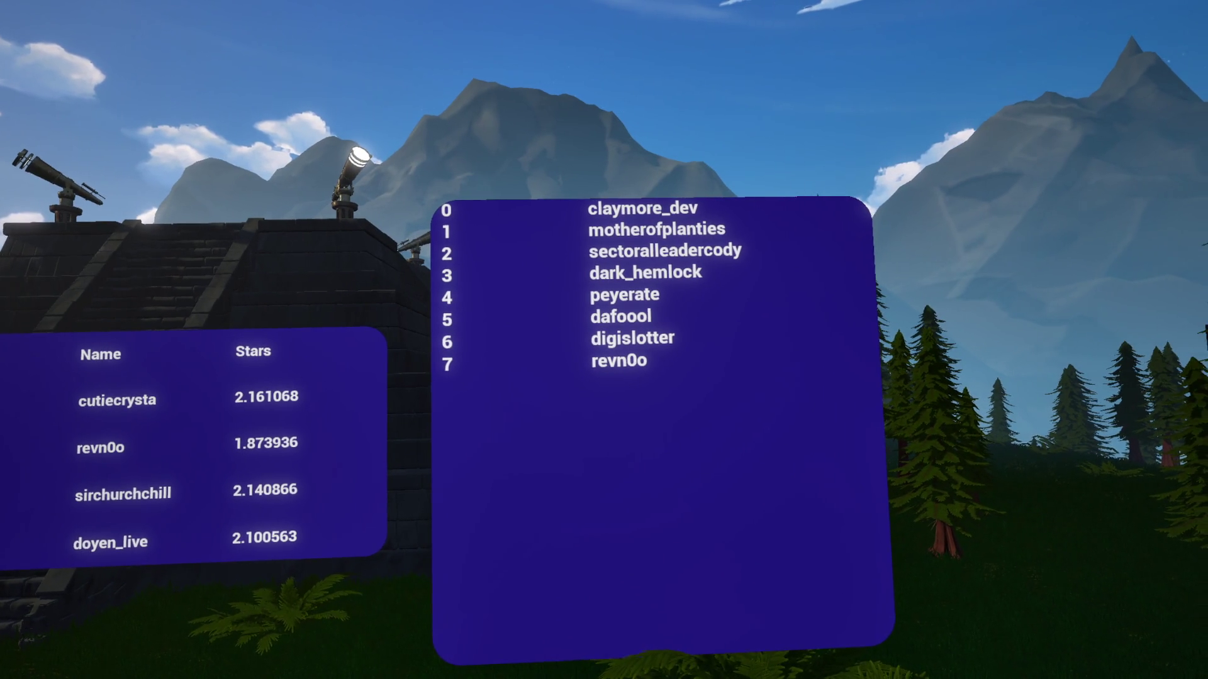
key(a)
key(a)
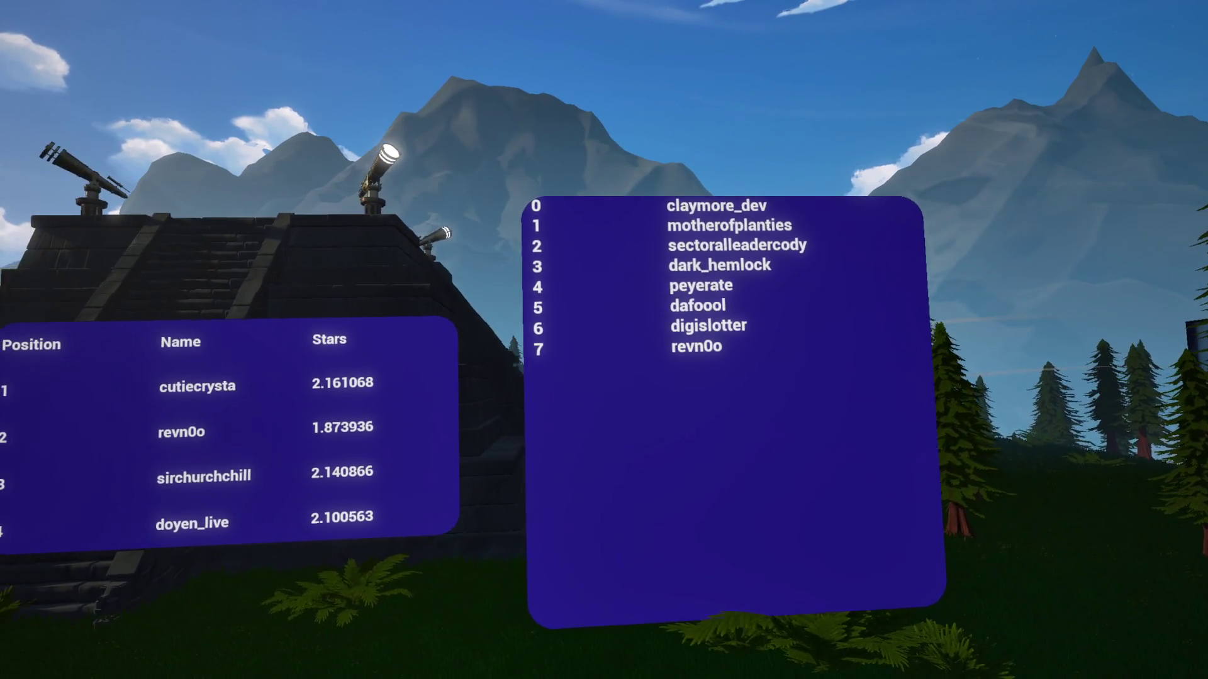
key(a)
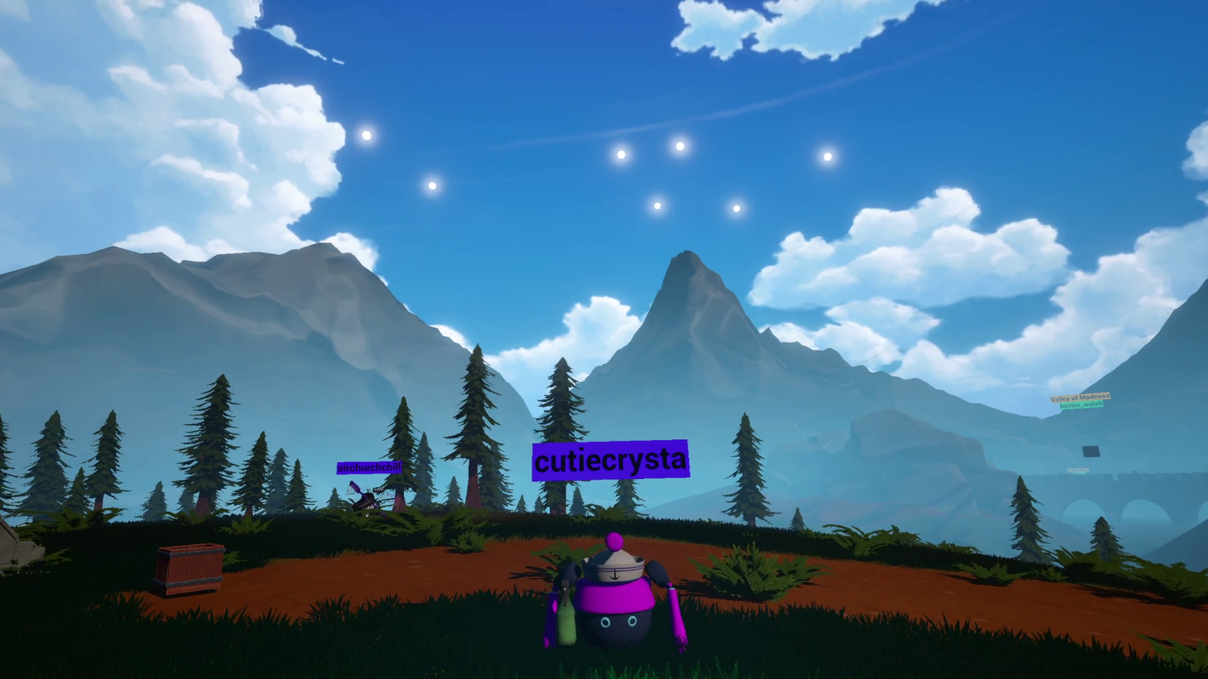
Cross the field and climb the hill to the decorated tree, then turn to face the mountains
key(a)
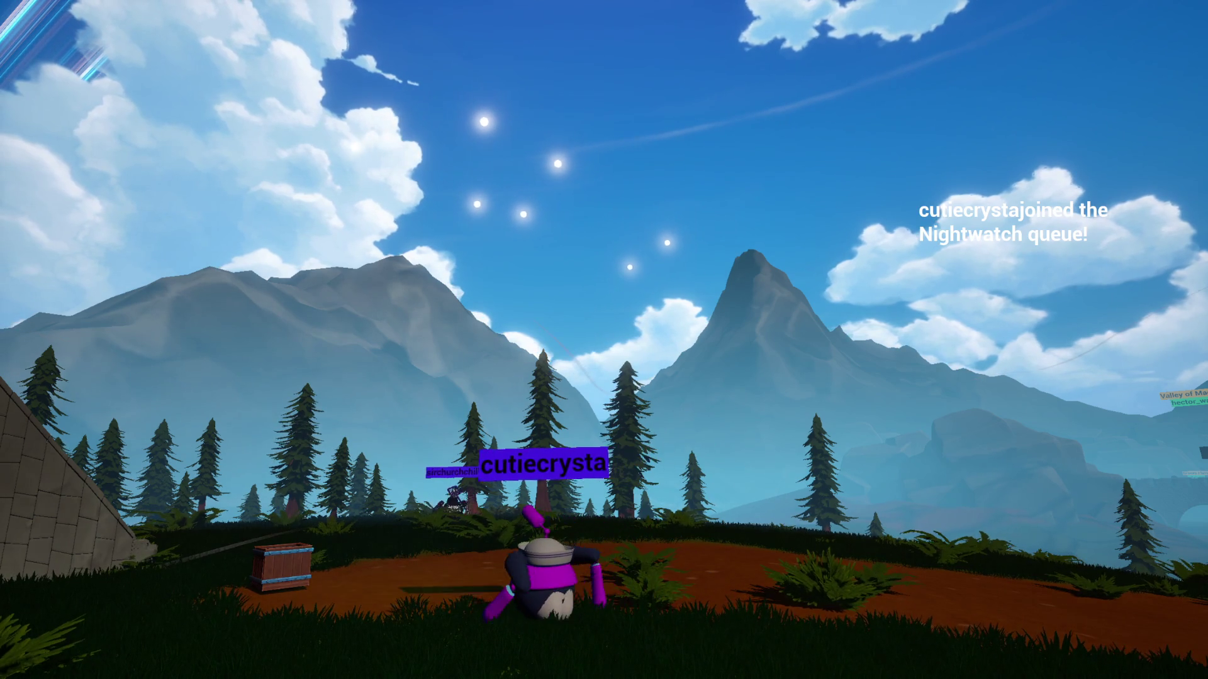
key(w)
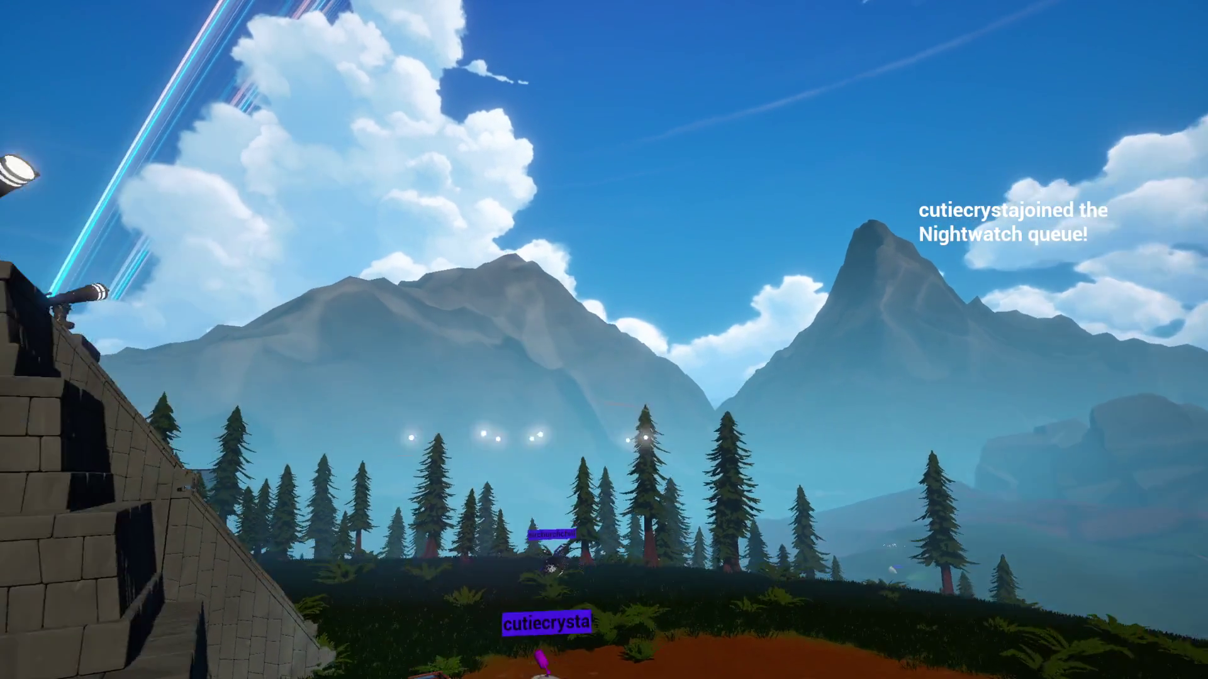
key(d)
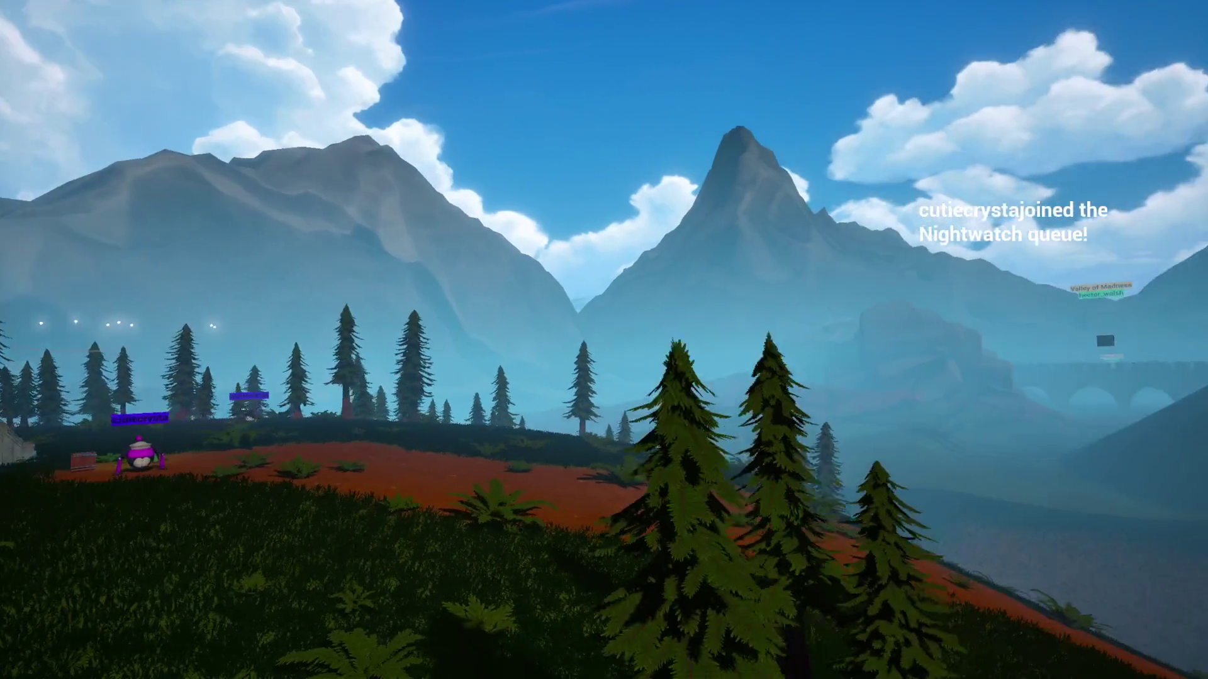
key(w)
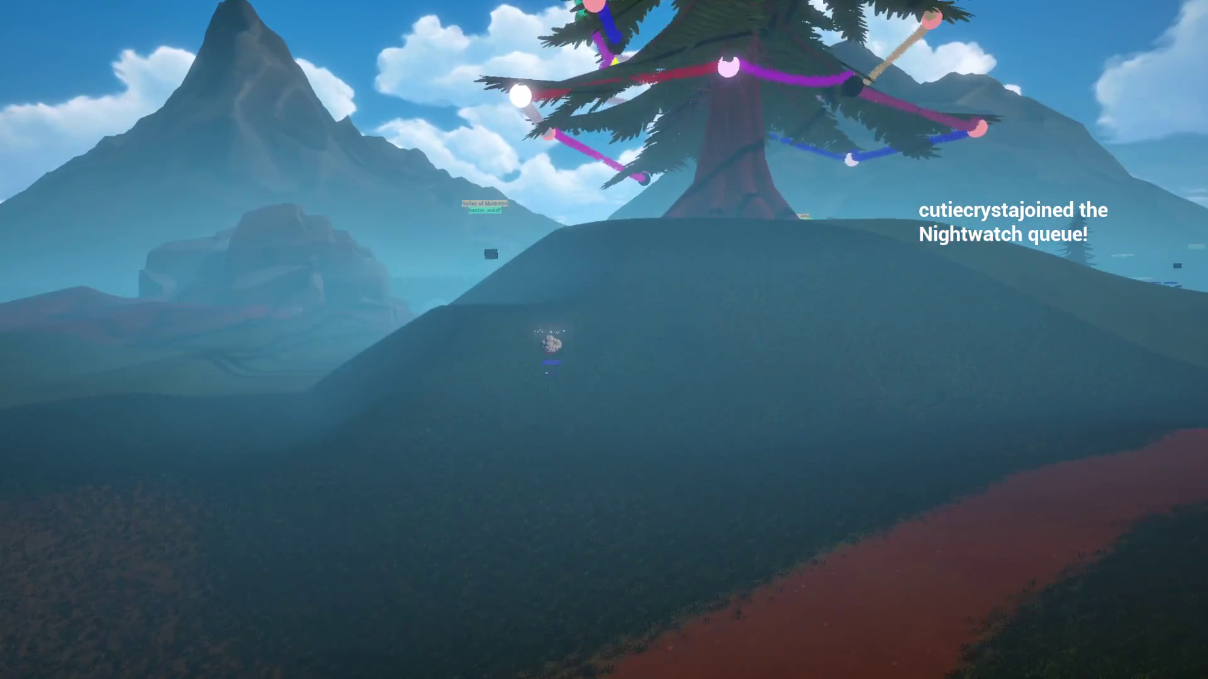
key(w)
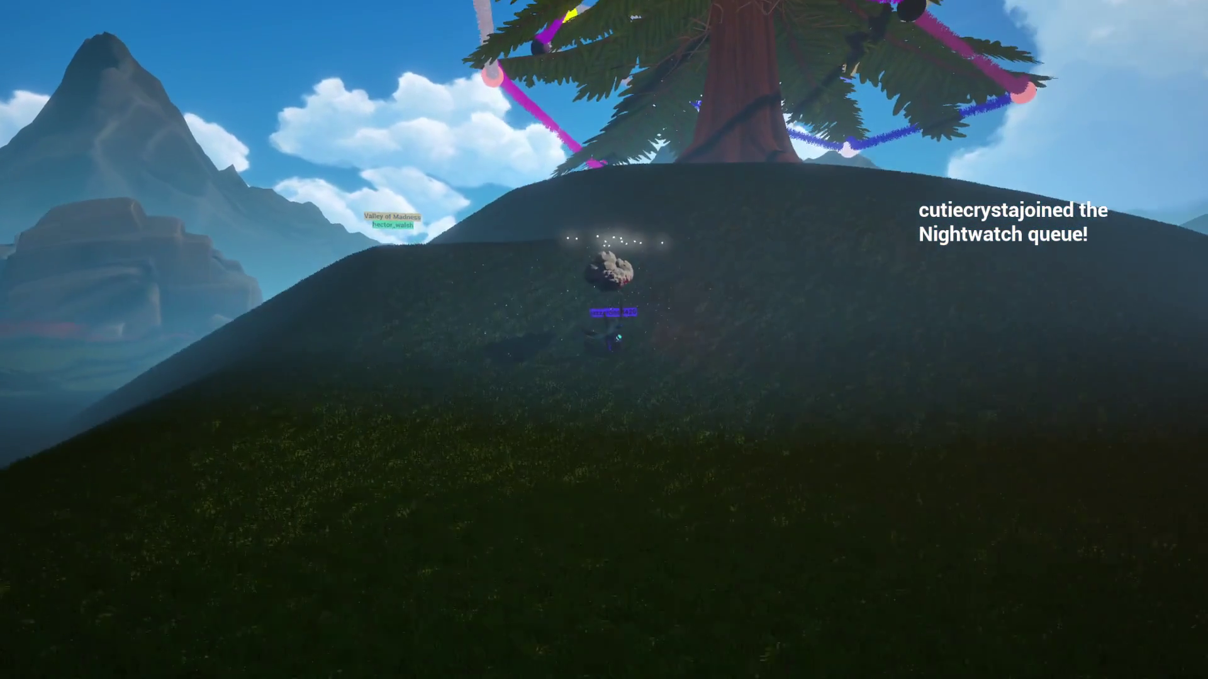
key(a)
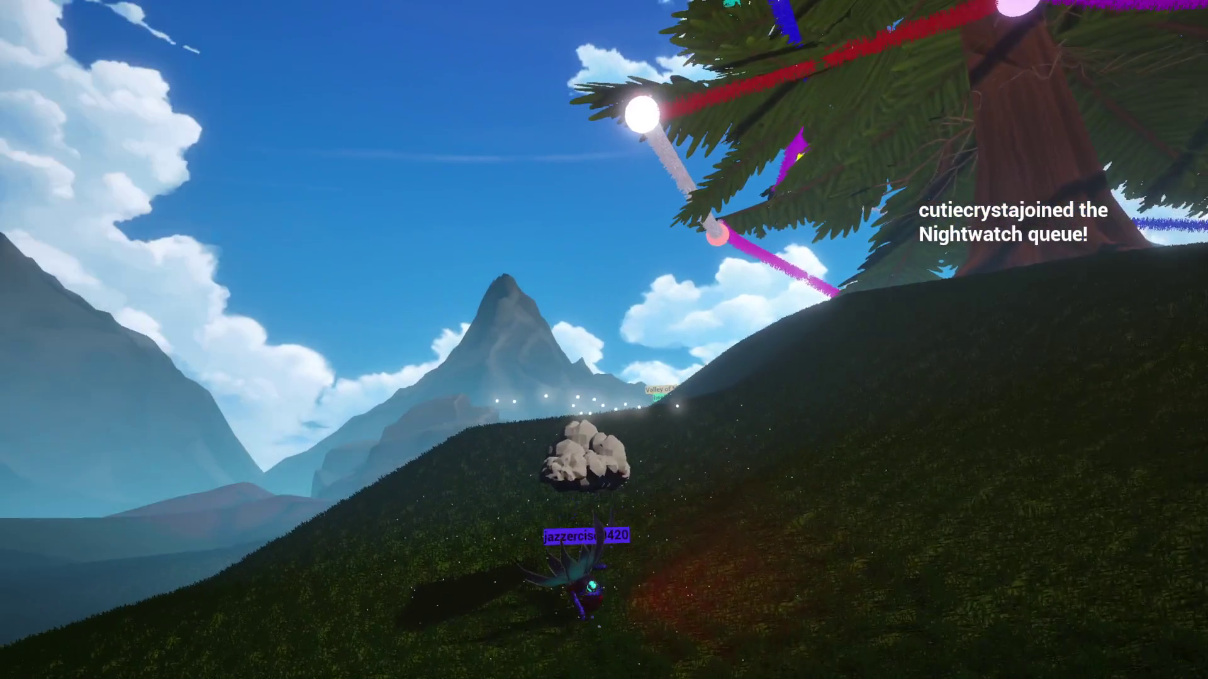
key(a)
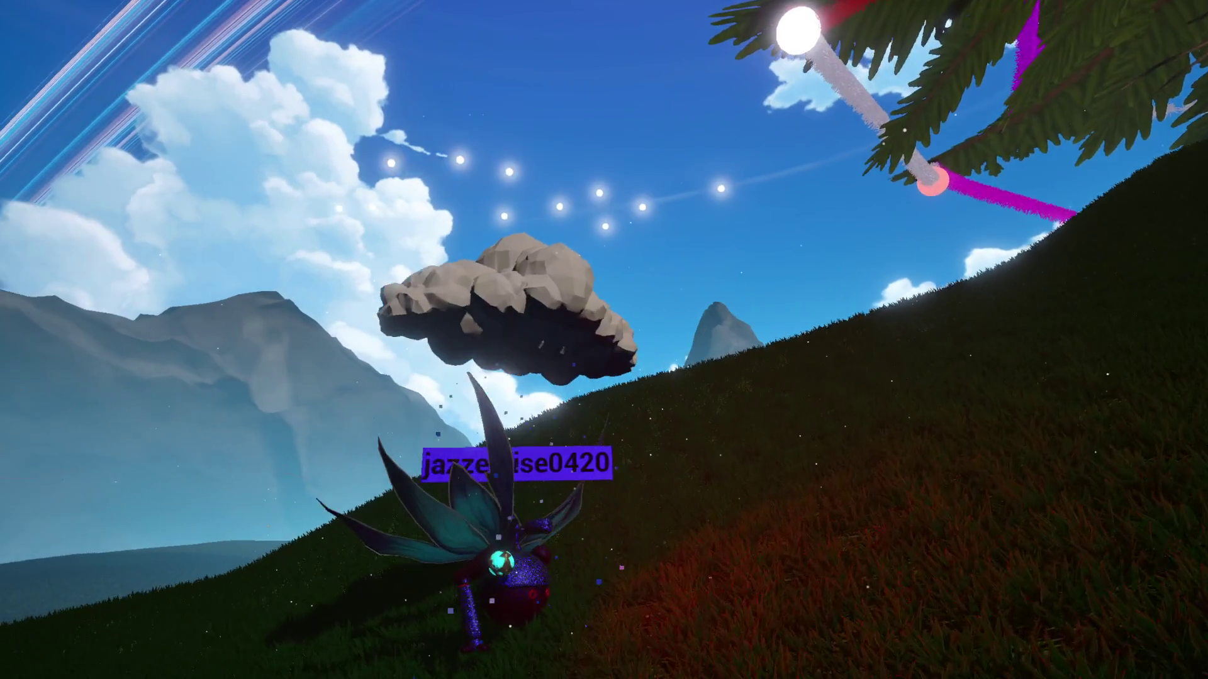
key(a)
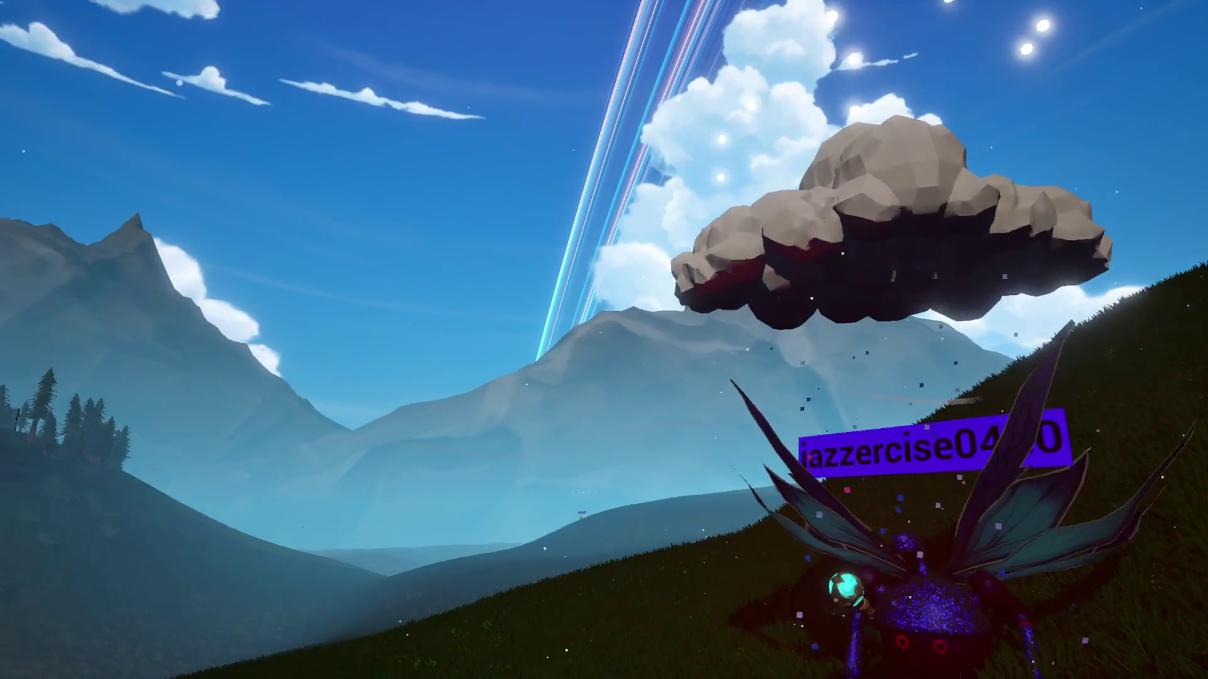
key(a)
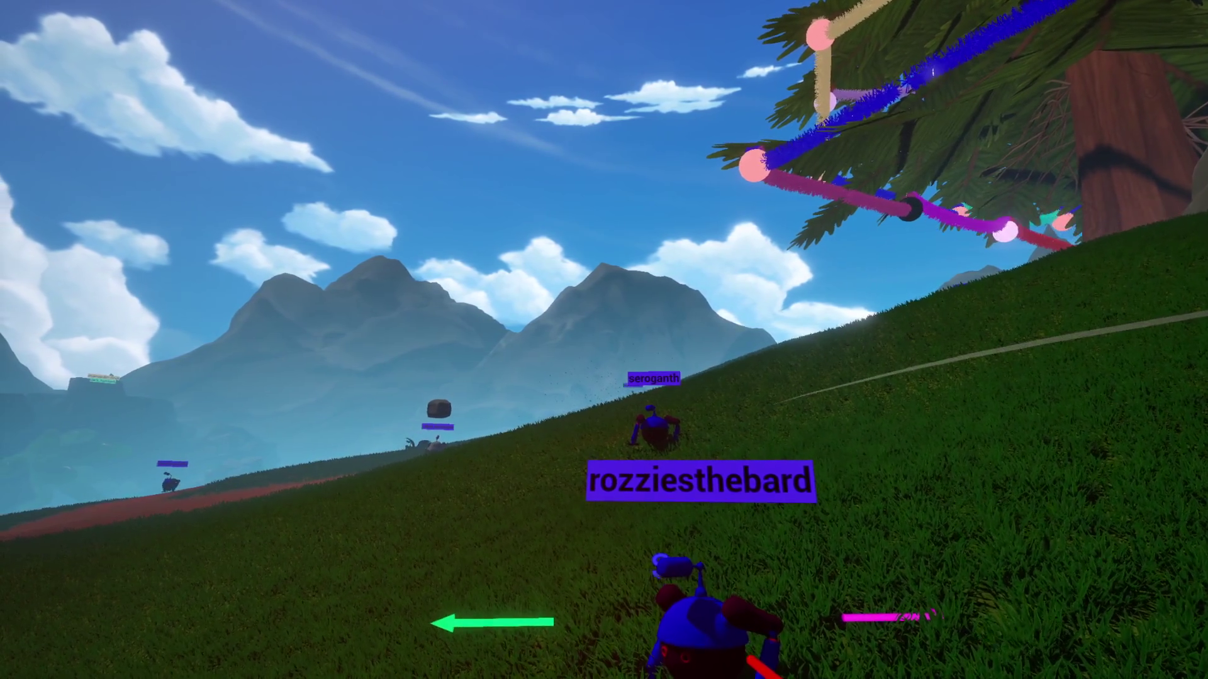
Walk the character off the hill, across the grass and along the dirt path to the Recharge Station
key(a)
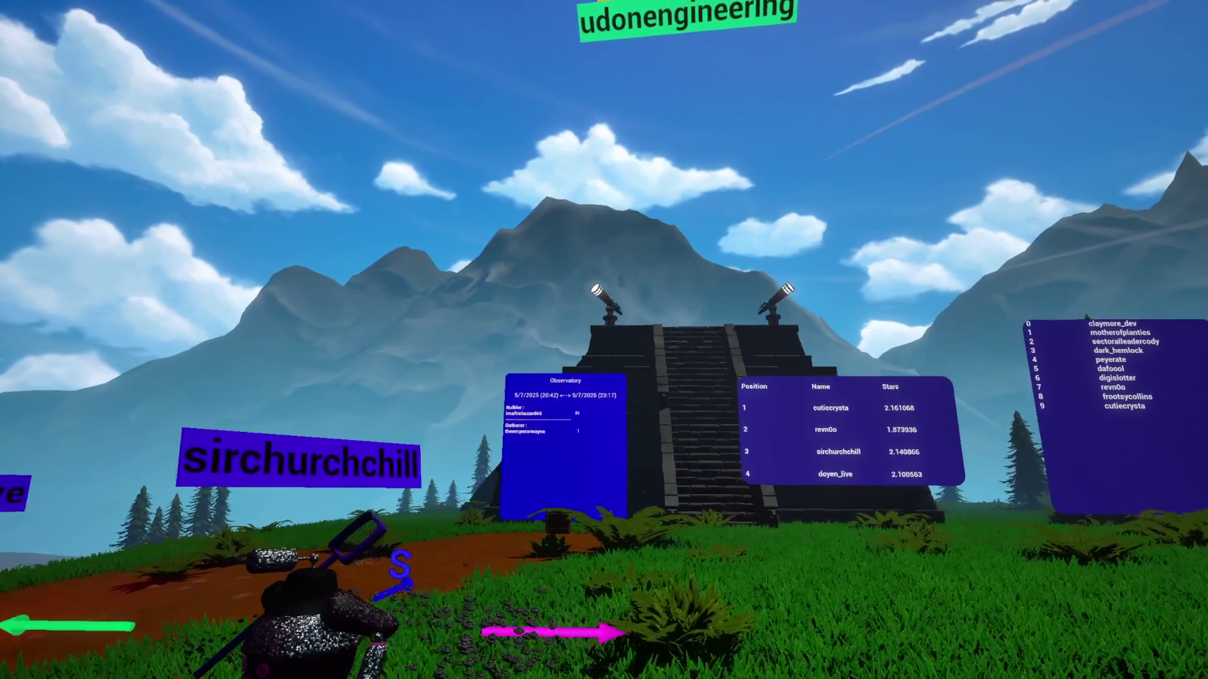
key(d)
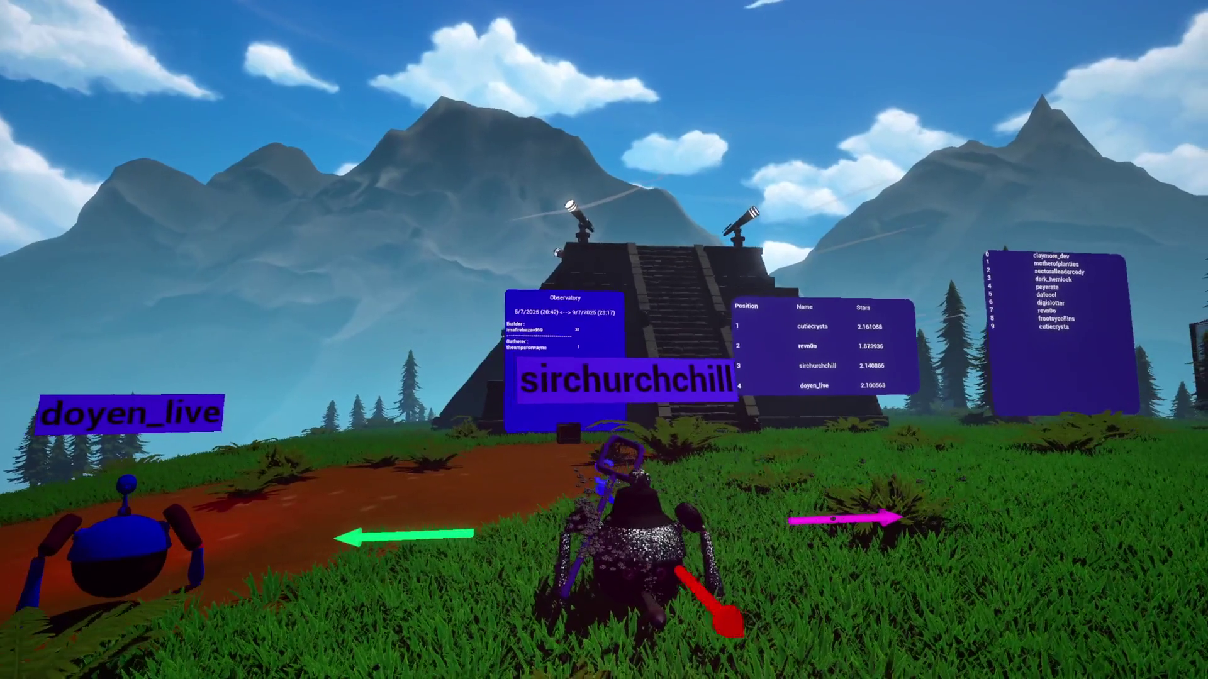
key(d)
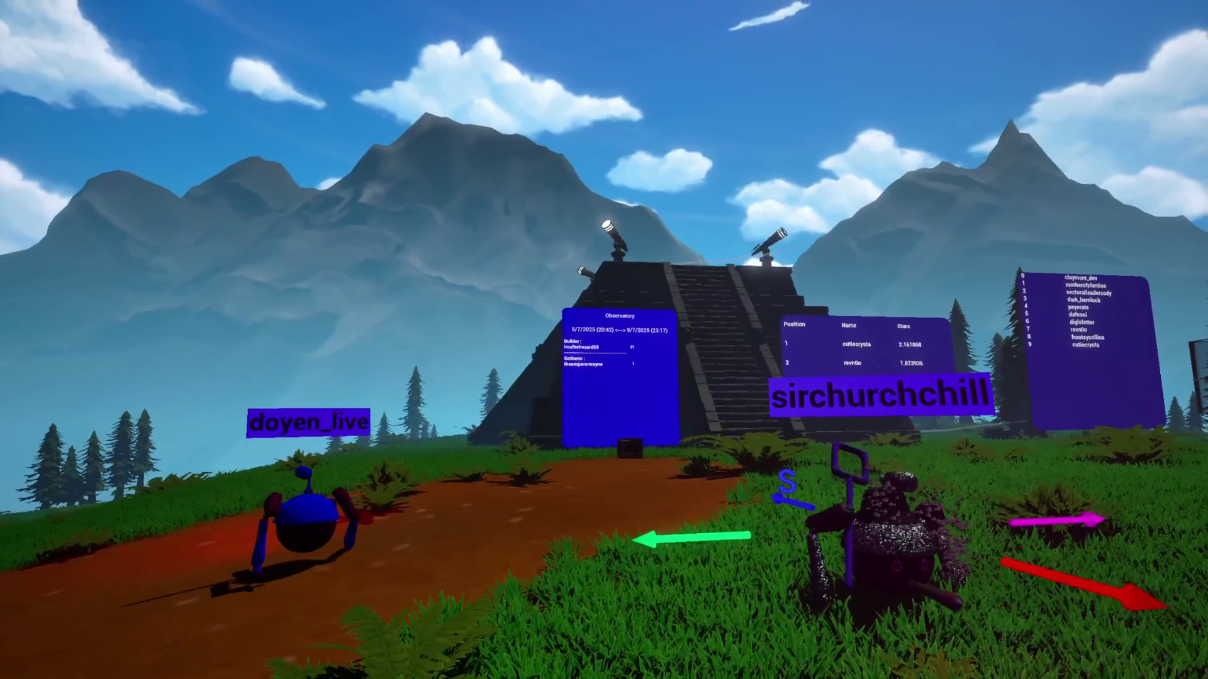
key(a)
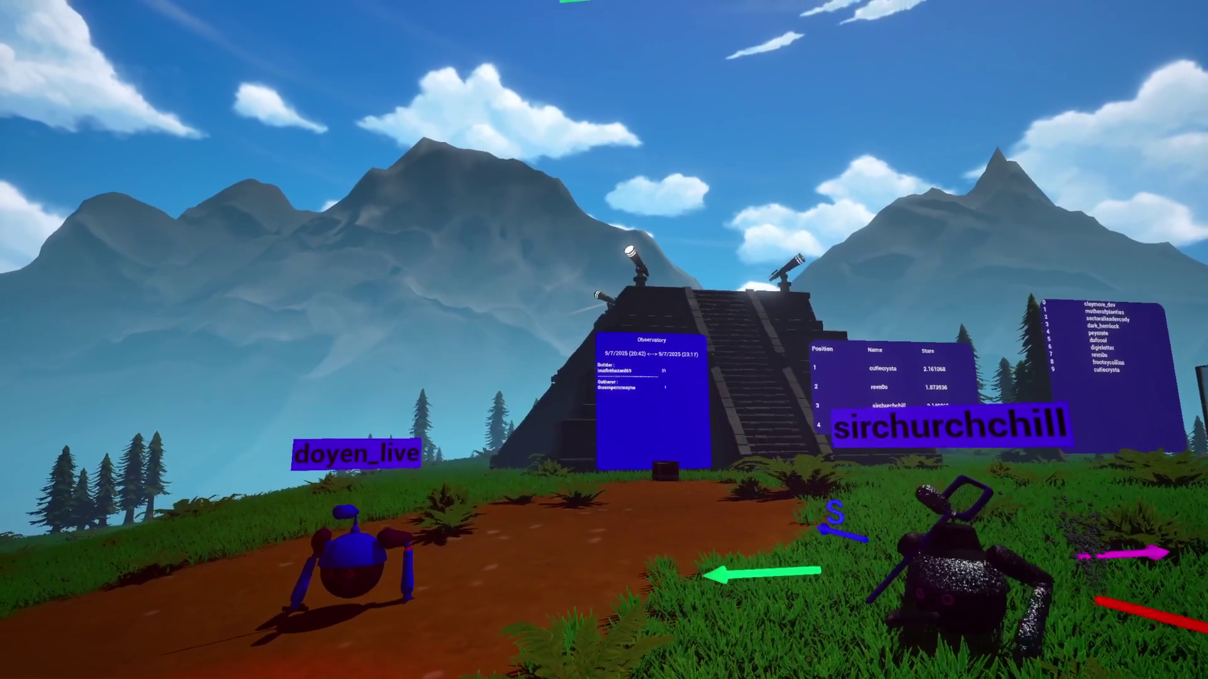
key(a)
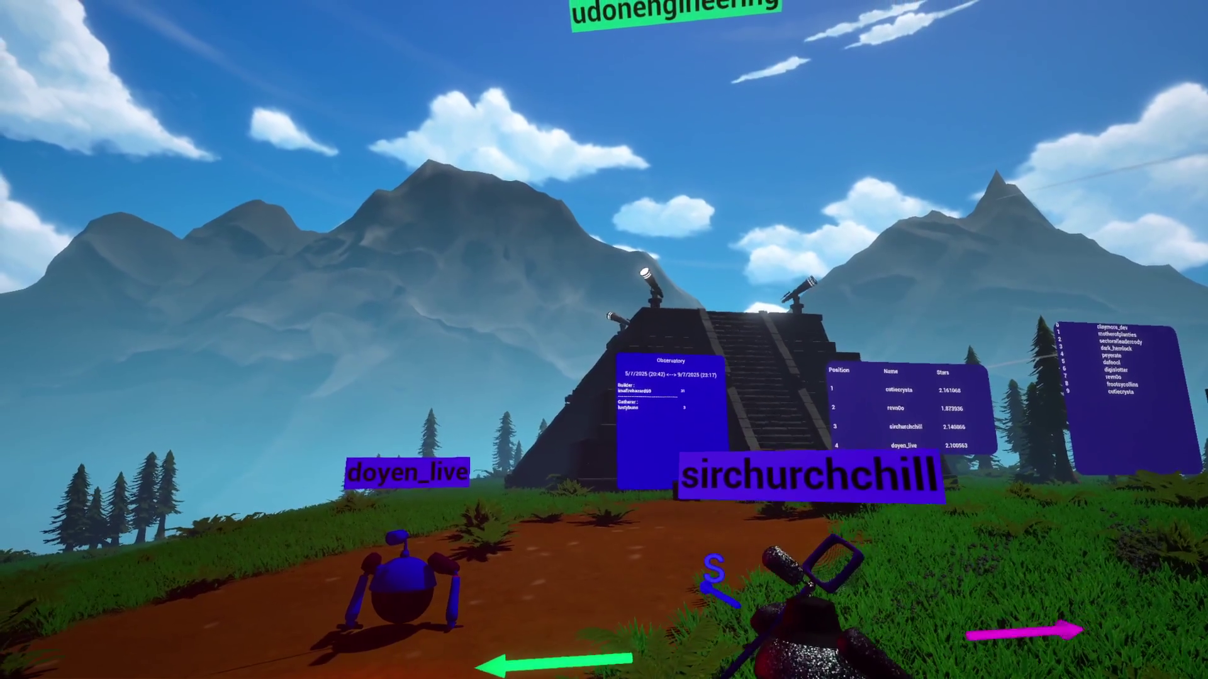
key(a)
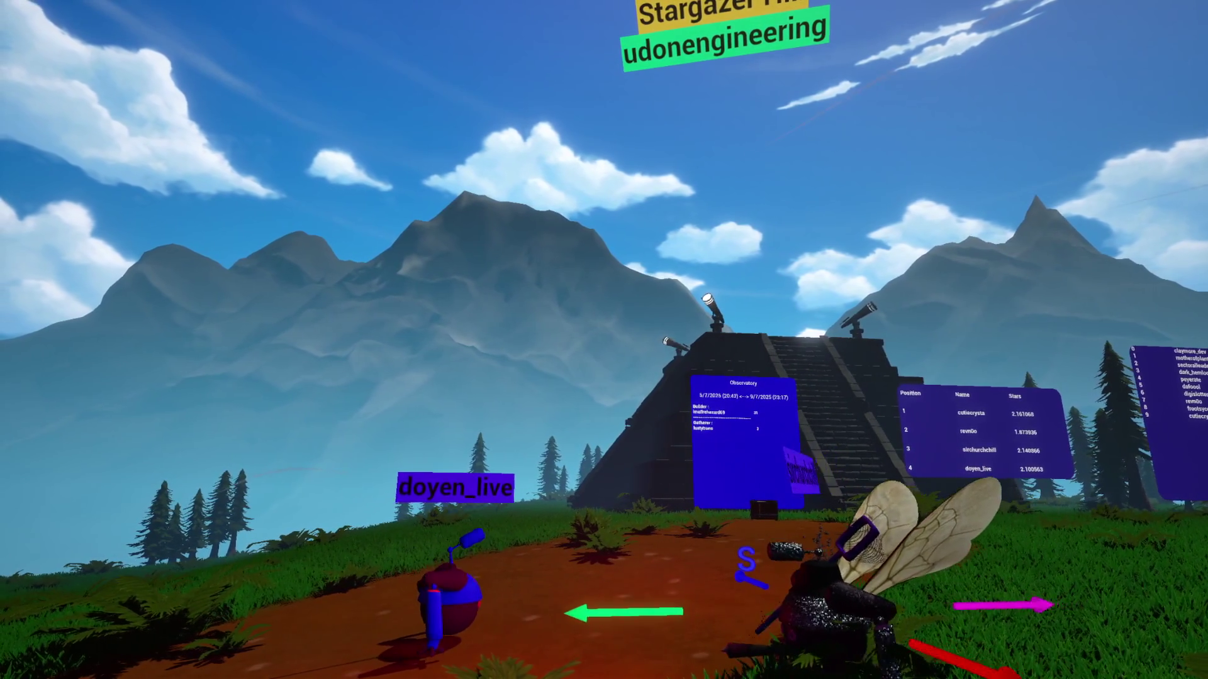
key(a)
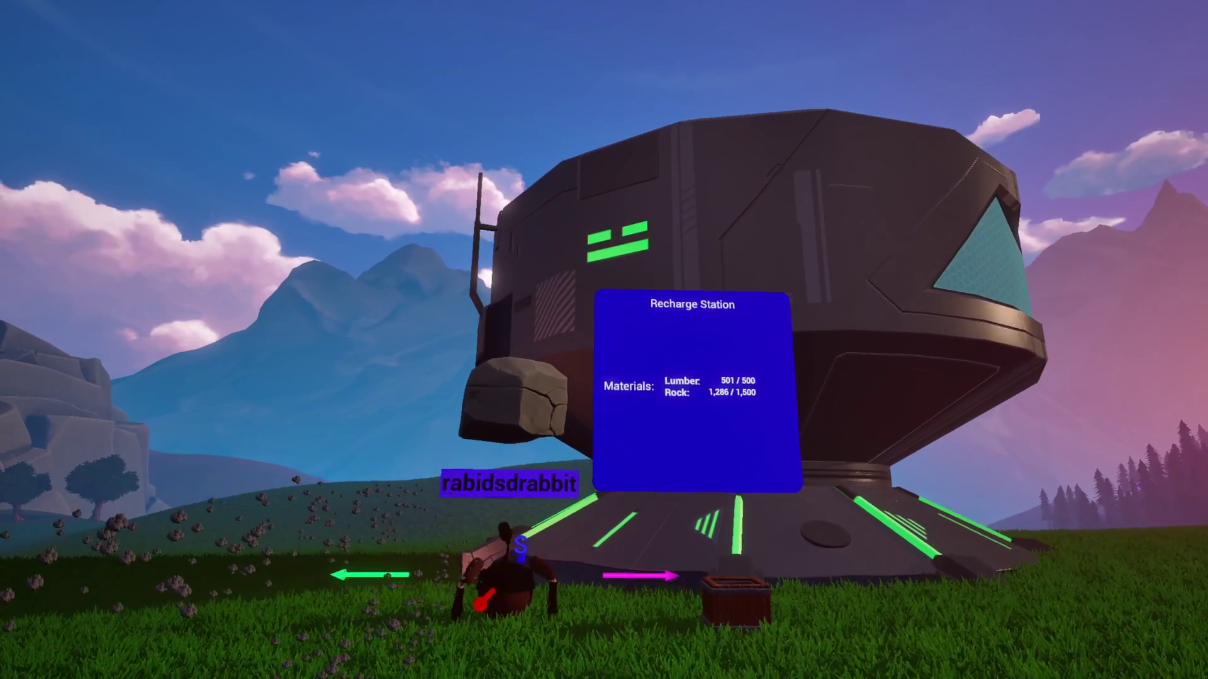
Move up to the Recharge Station, then start a standalone play preview of TheForest
key(w)
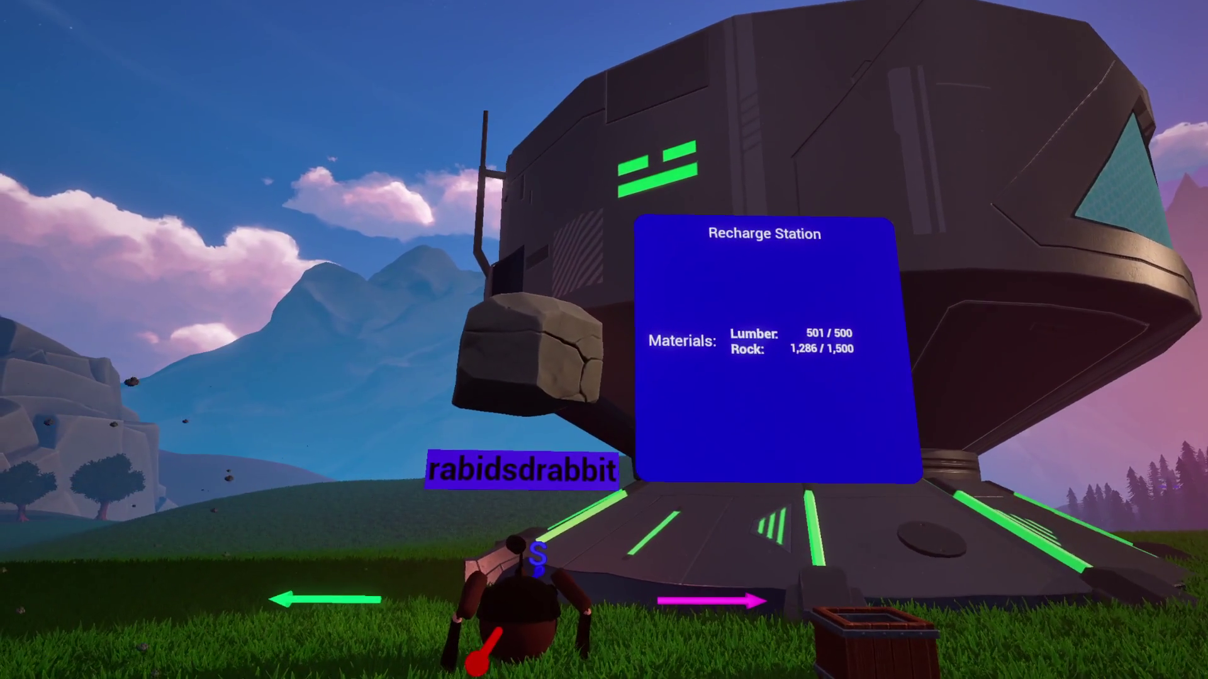
key(w)
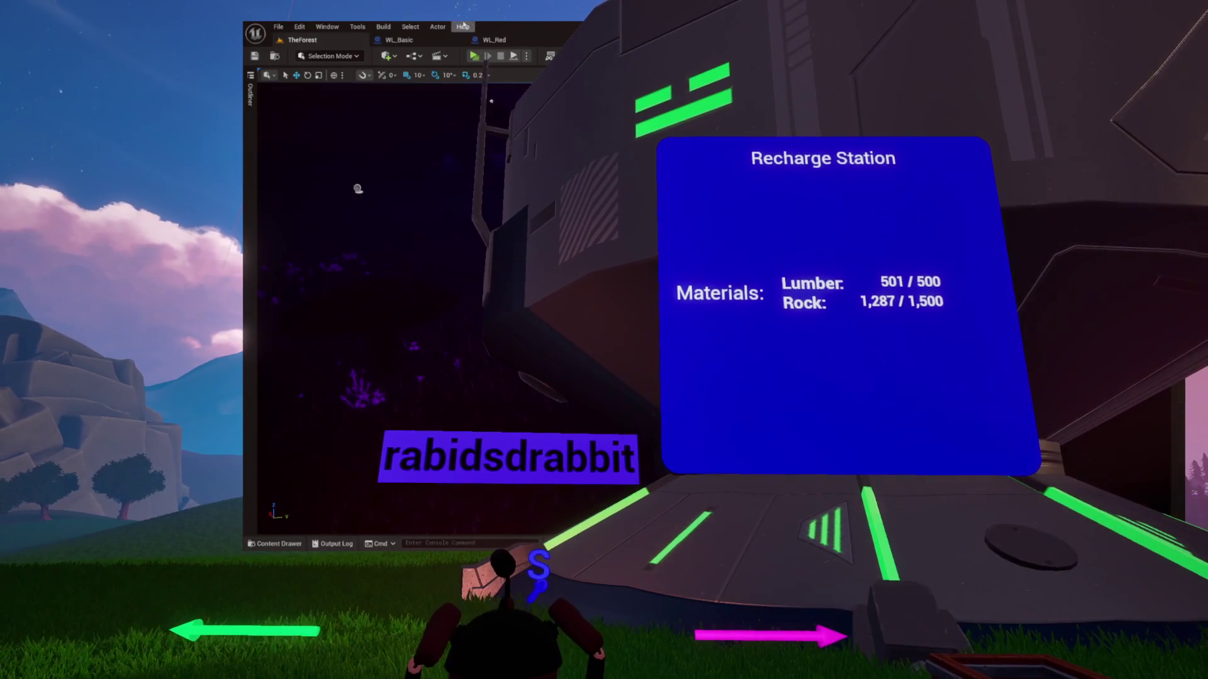
click(467, 52)
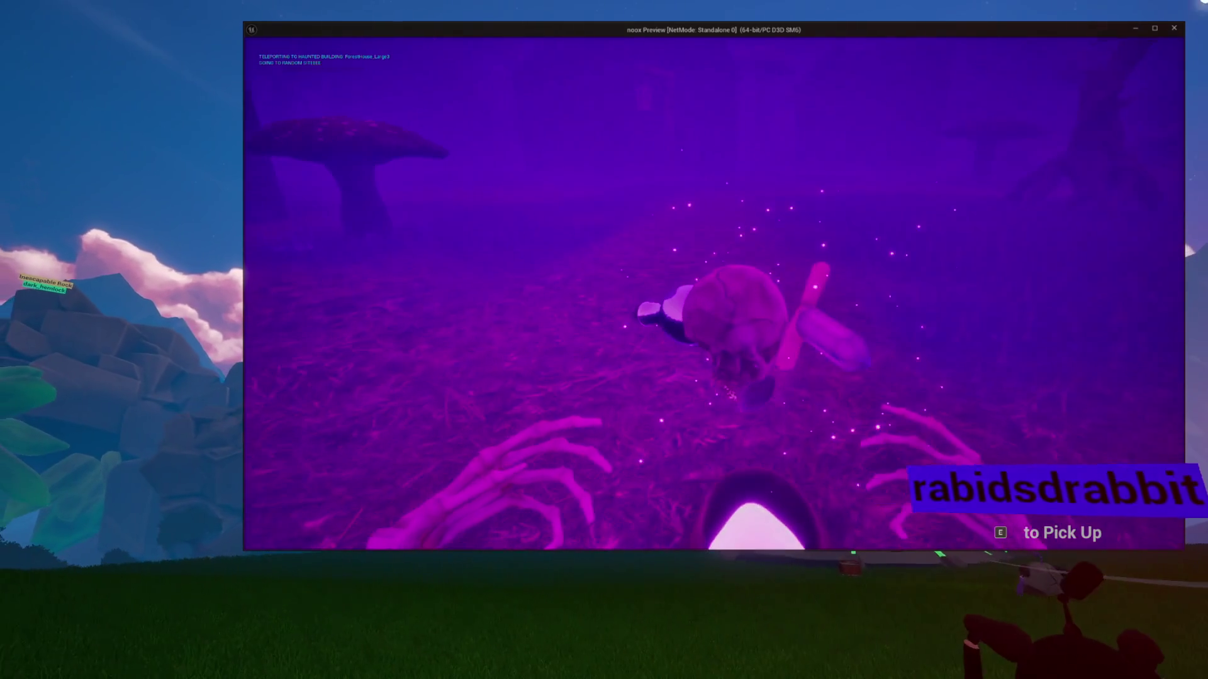
Pick up the glowing skull light and toggle it off and back on
key(e)
click(714, 287)
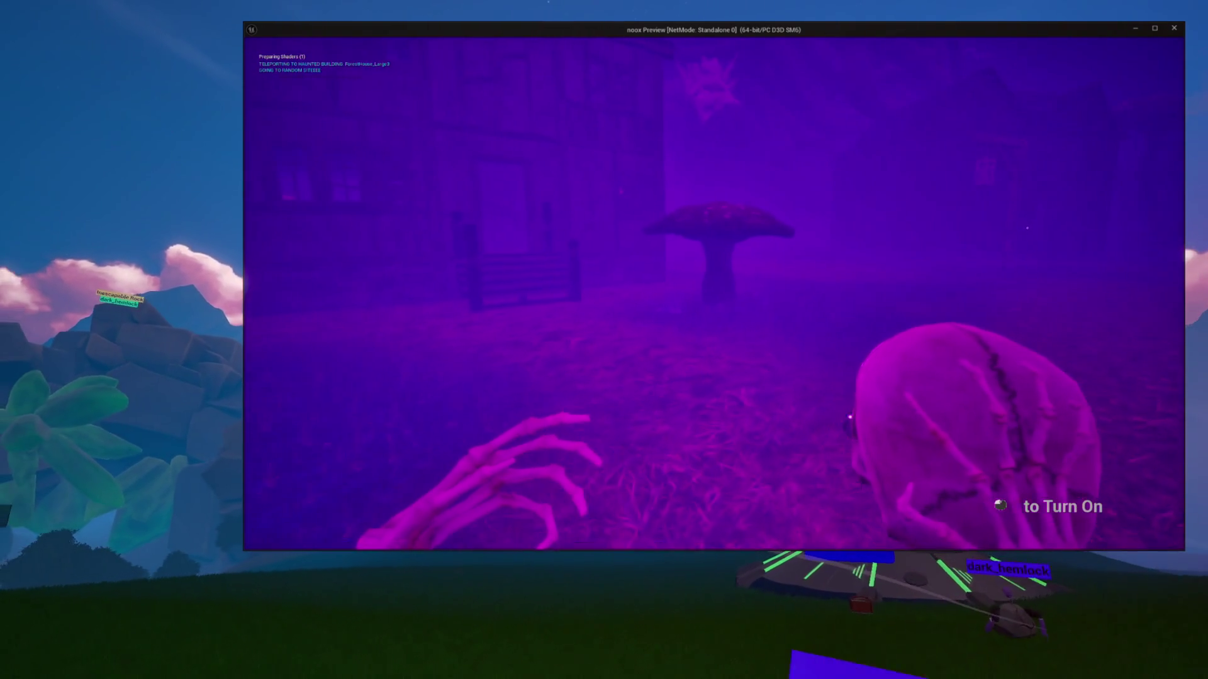
click(714, 286)
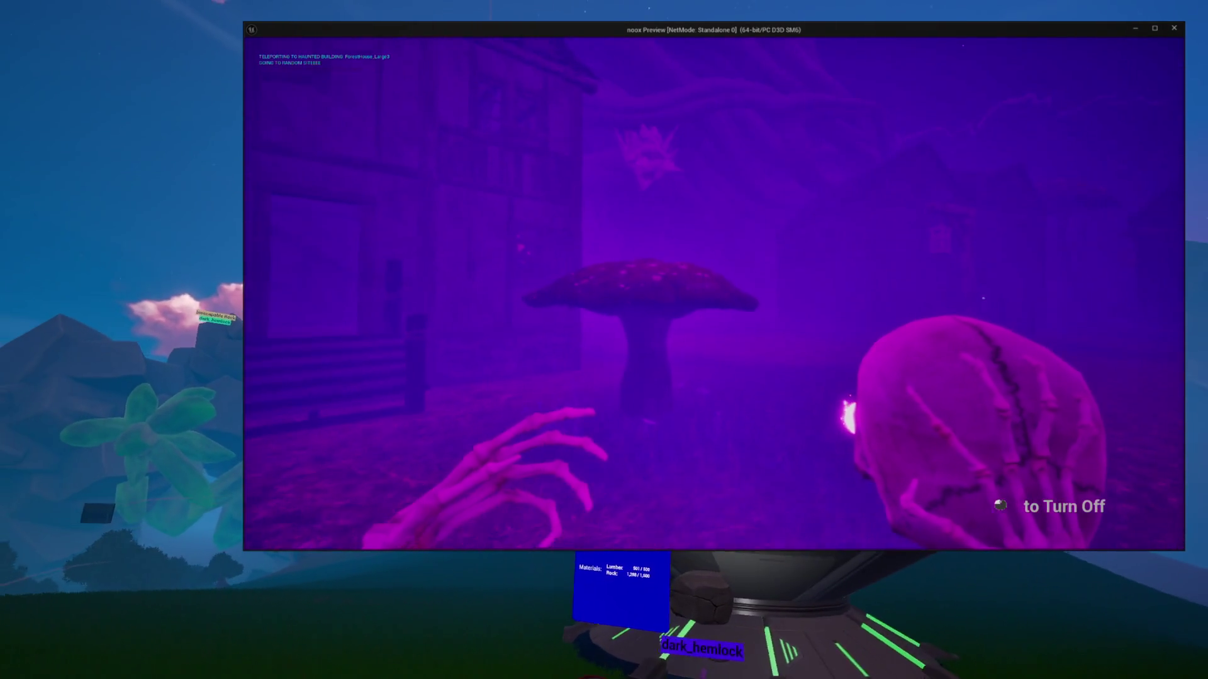
Walk through the haunted house and back into the foggy yard, then switch to Shader Complexity view
key(w)
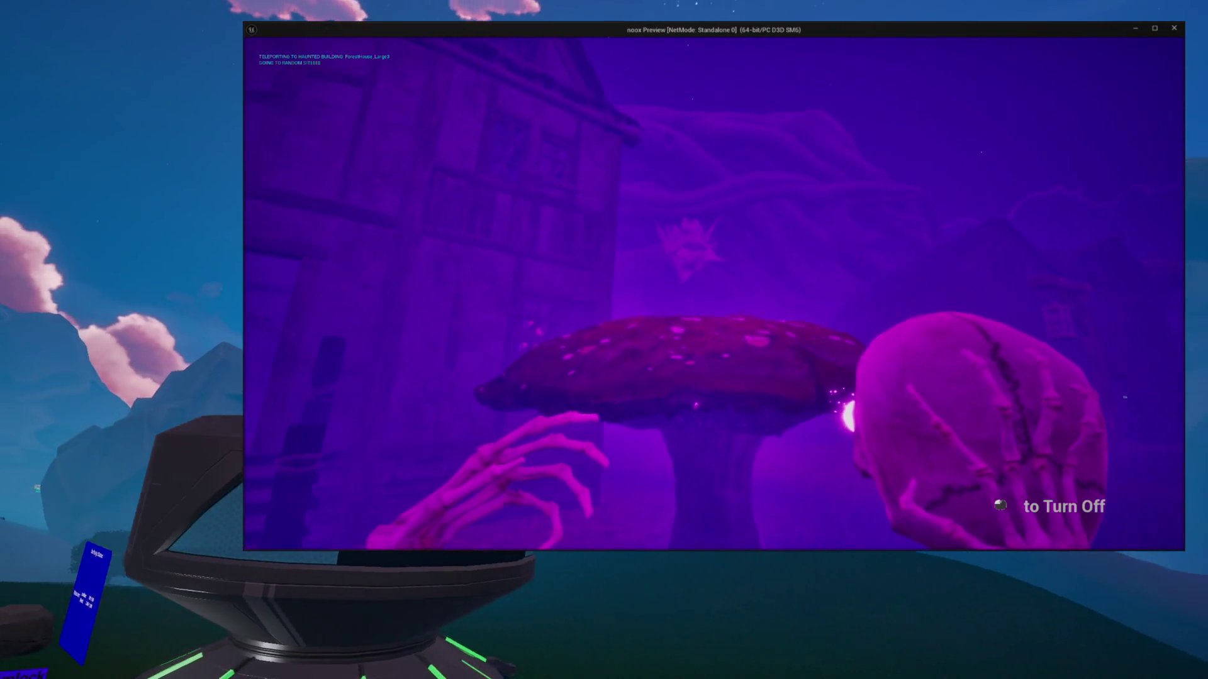
key(w)
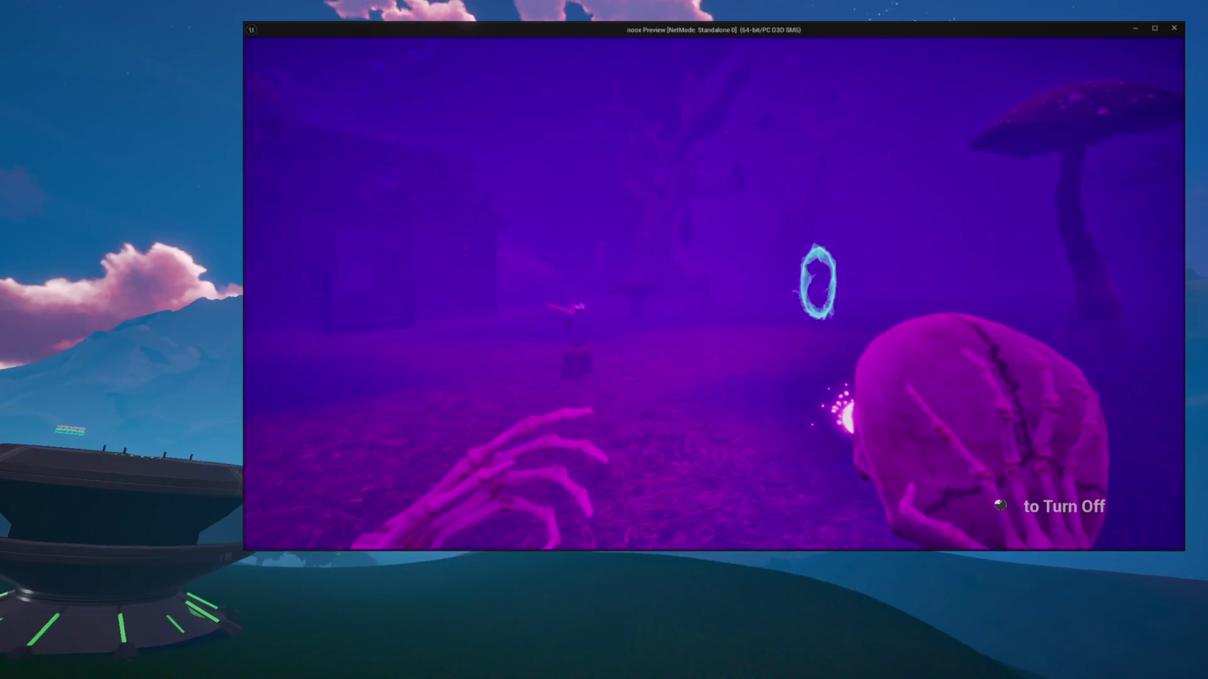
key(w)
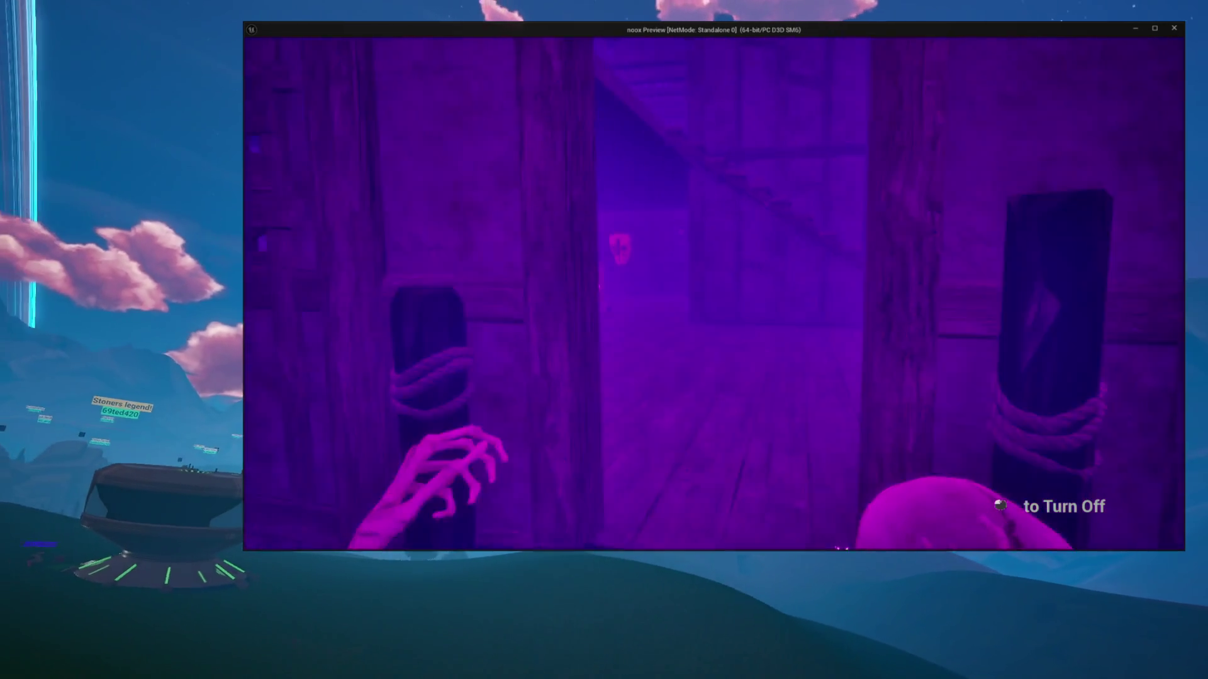
key(w)
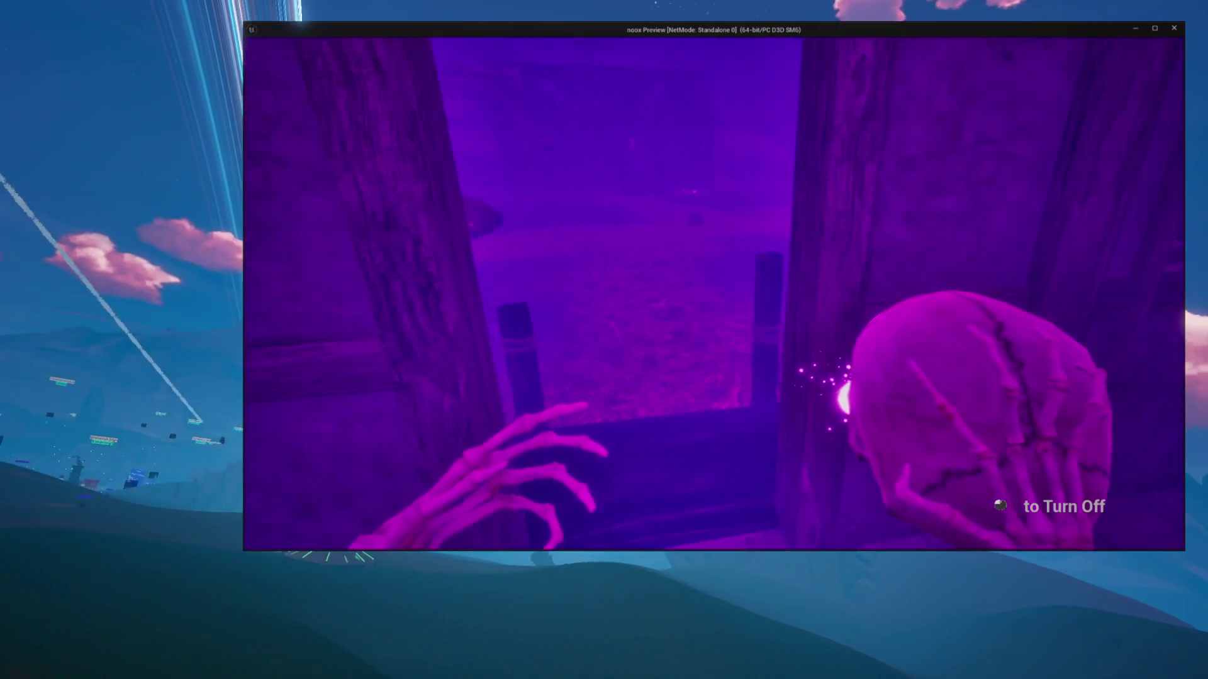
key(w)
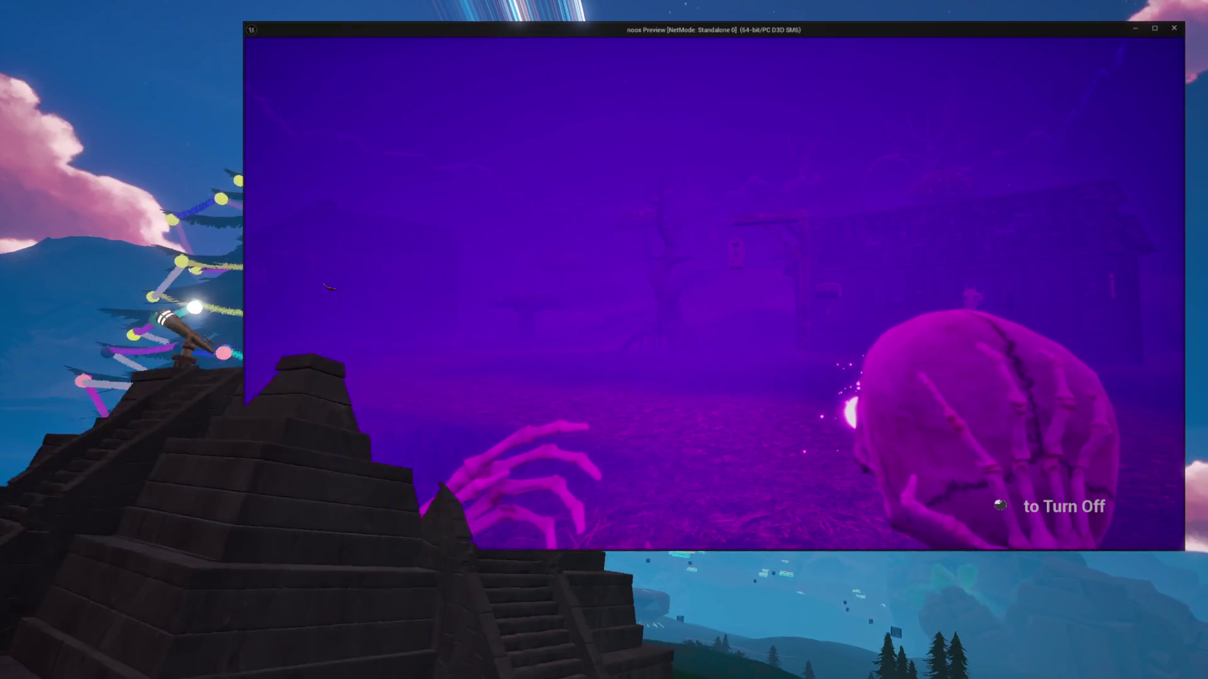
key(F5)
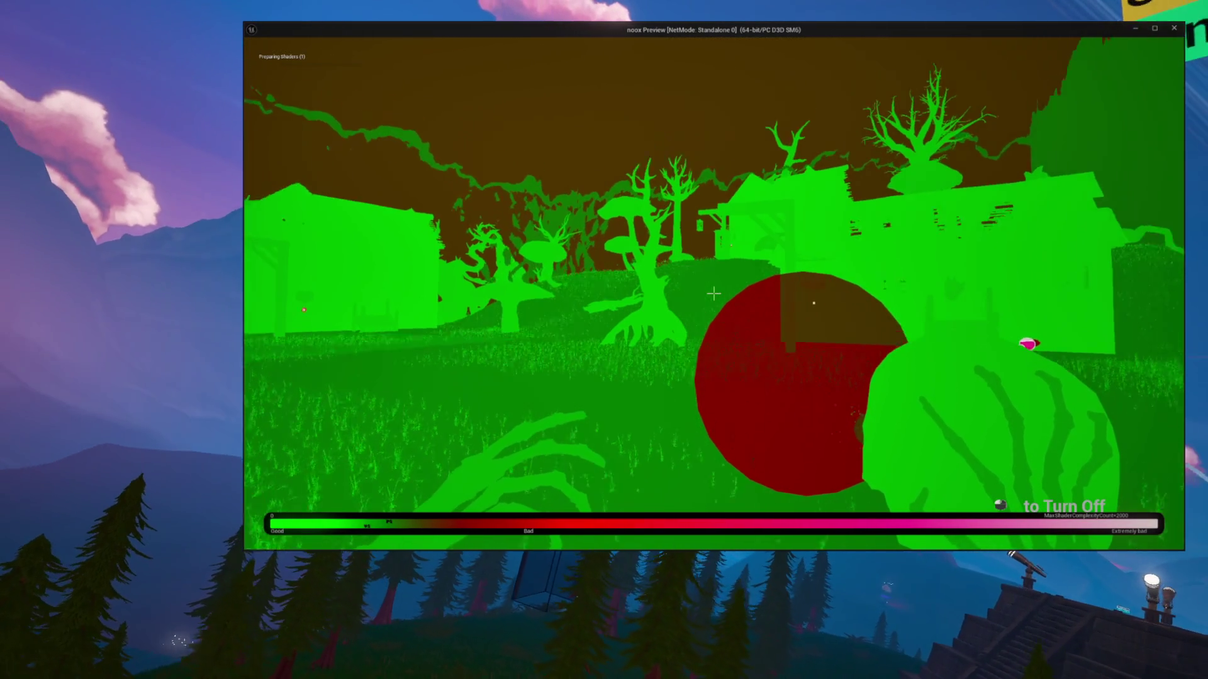
Turn off the held skull light
click(714, 293)
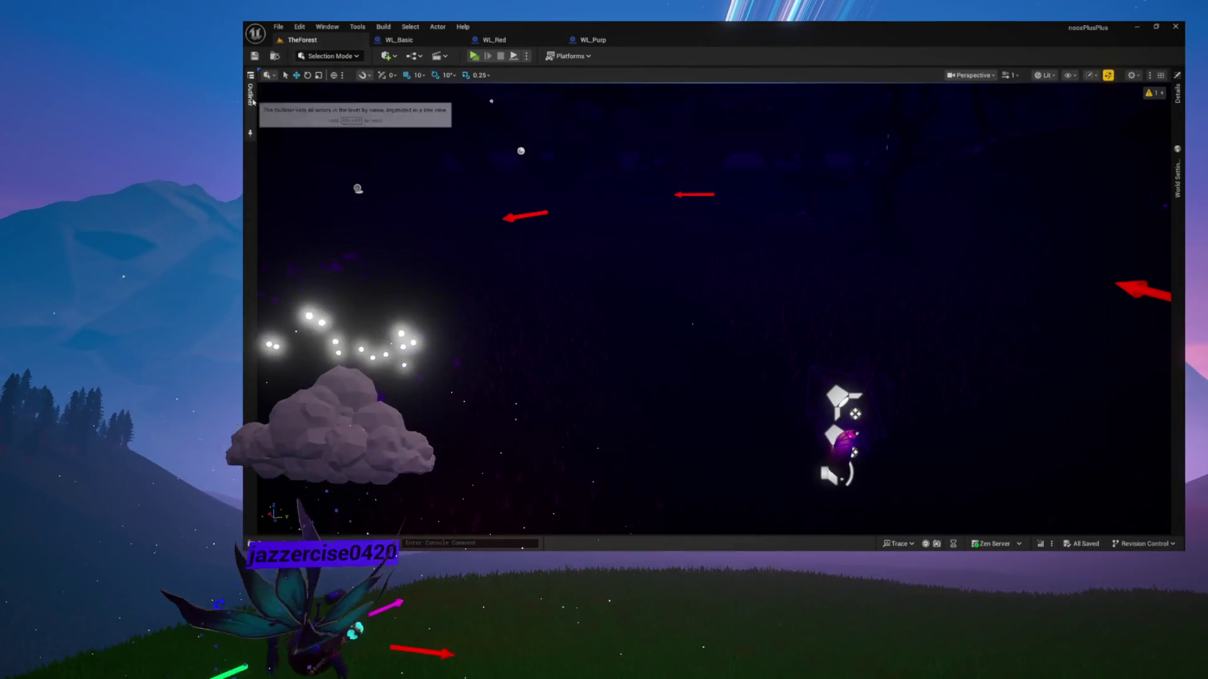
Open the Outliner, collapse the actor tree to its top folders, and expand the System folder
click(250, 95)
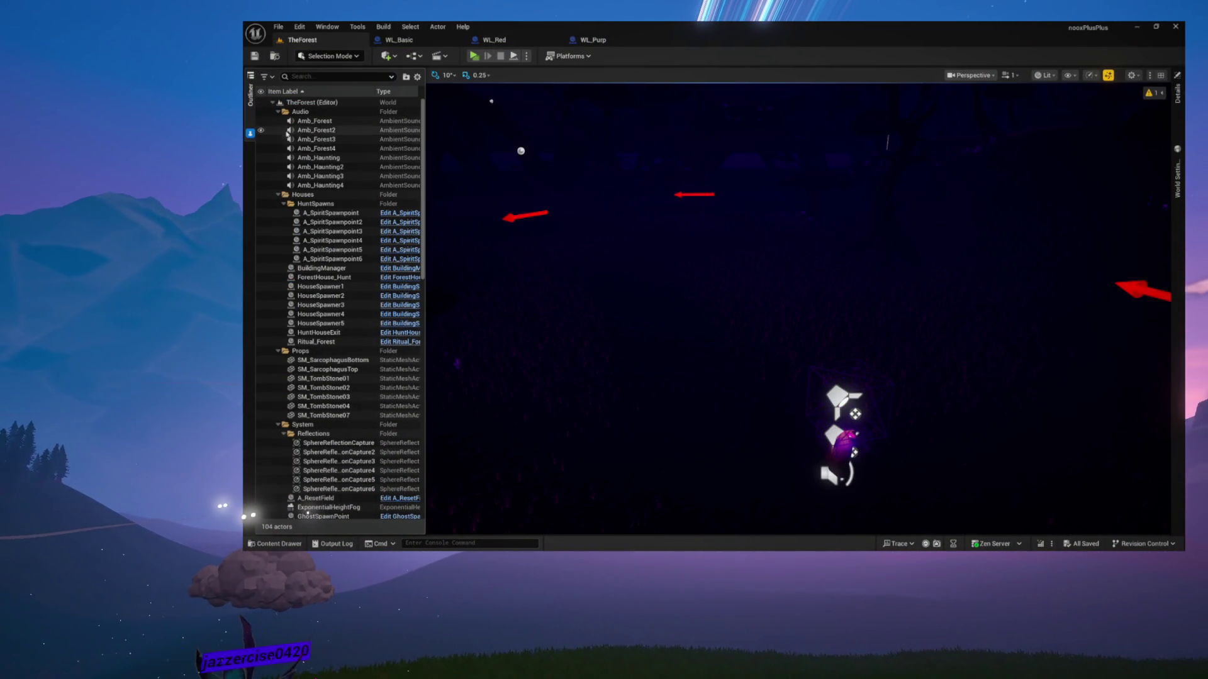
shift+click(272, 102)
click(272, 102)
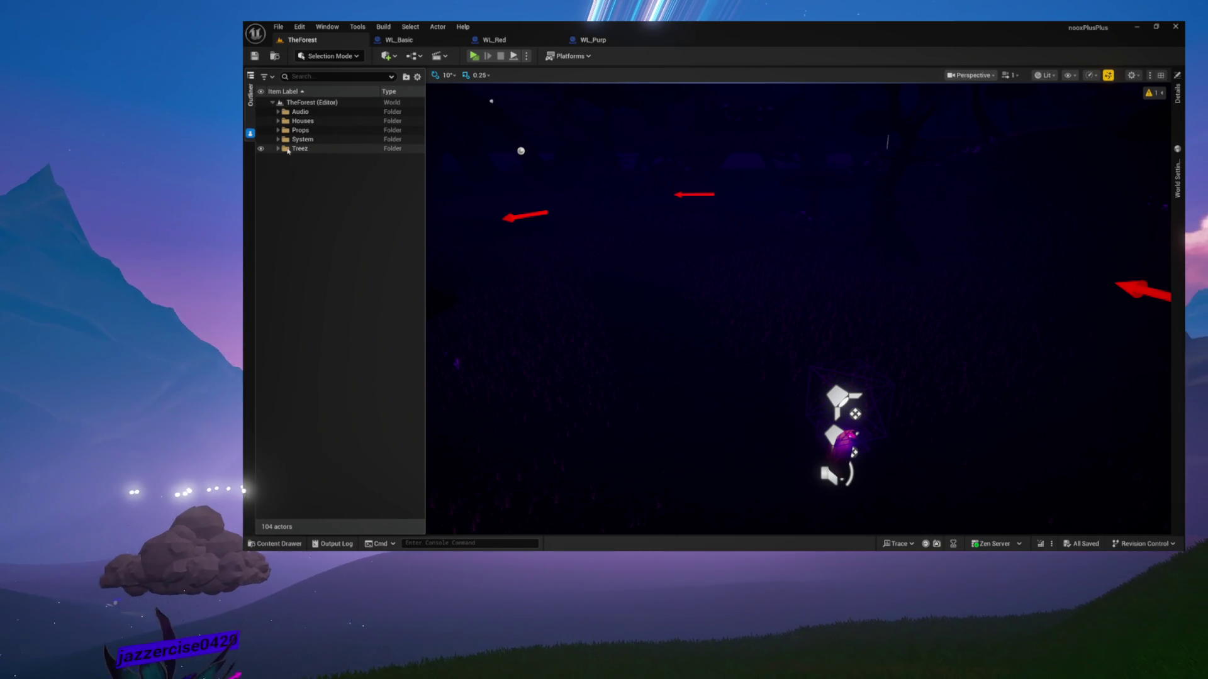
click(277, 139)
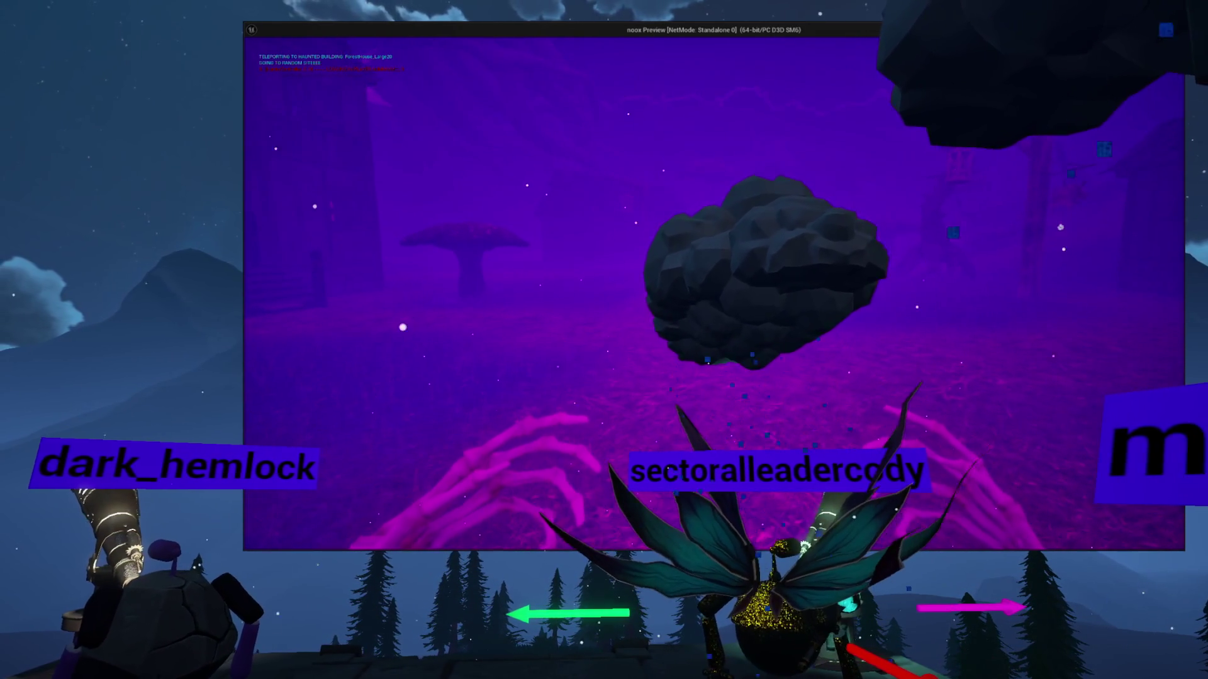
Stop the play preview and return to the editor viewport
key(Escape)
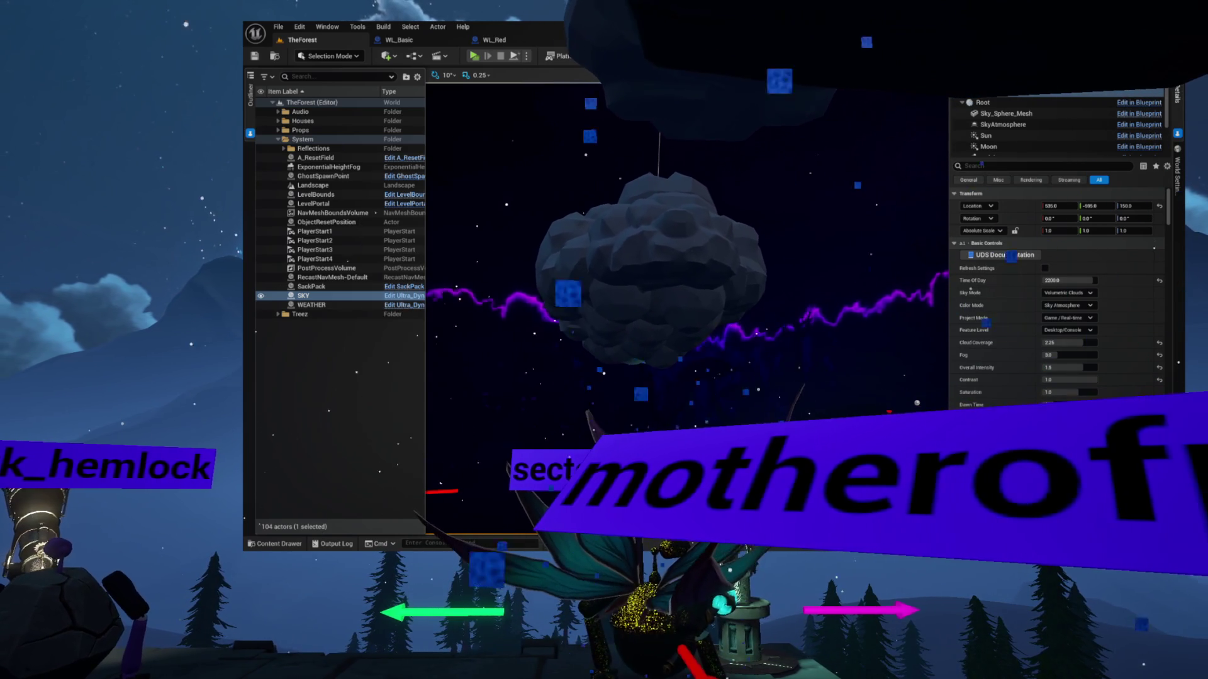
Collapse the SKY actor's setting categories and expand its Moon settings
click(1167, 167)
click(1124, 244)
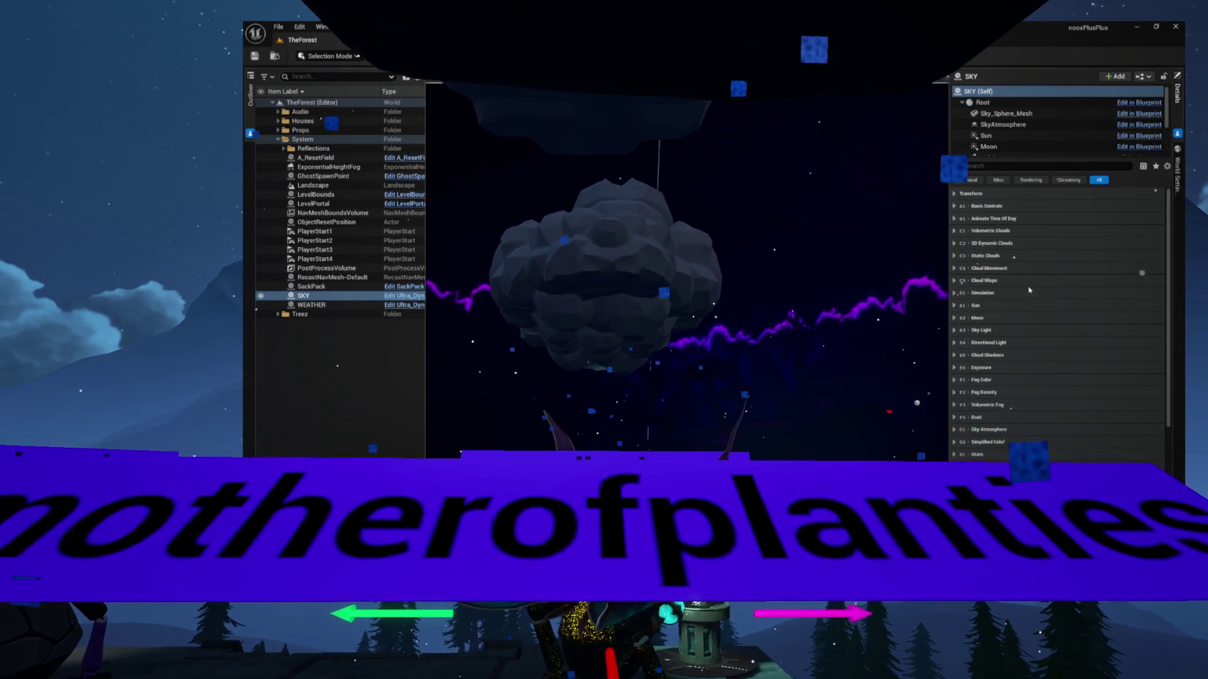
click(977, 317)
scroll(1032, 302, down, 2)
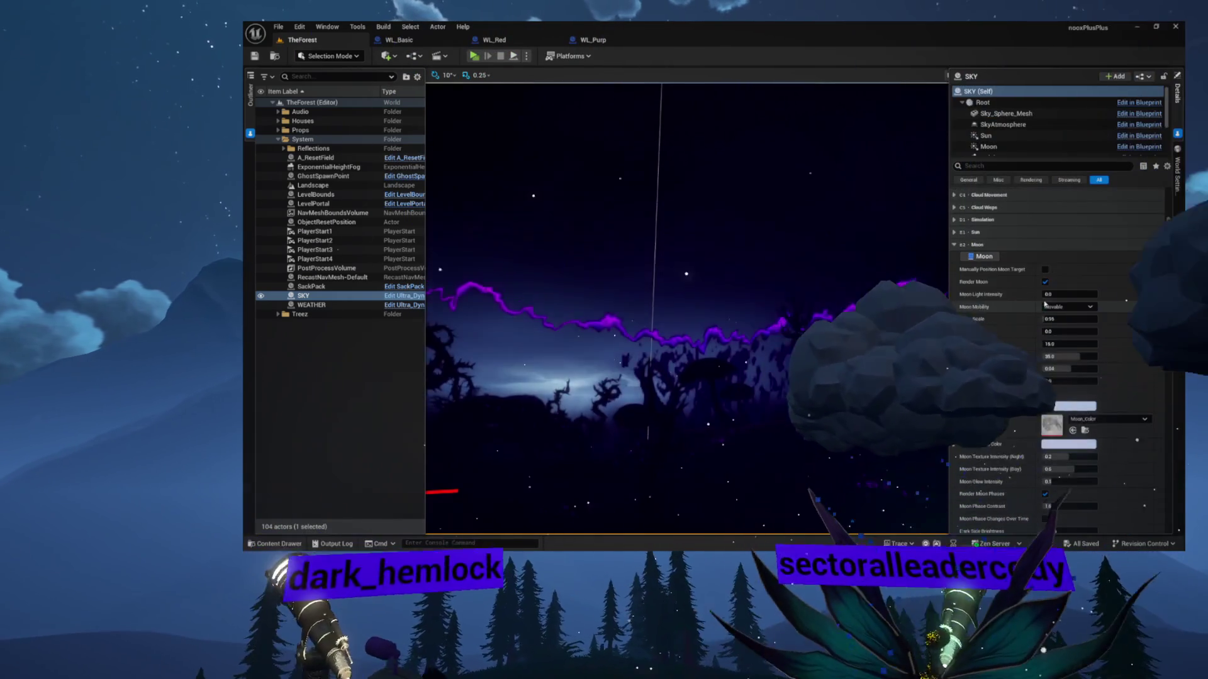
scroll(1031, 305, down, 4)
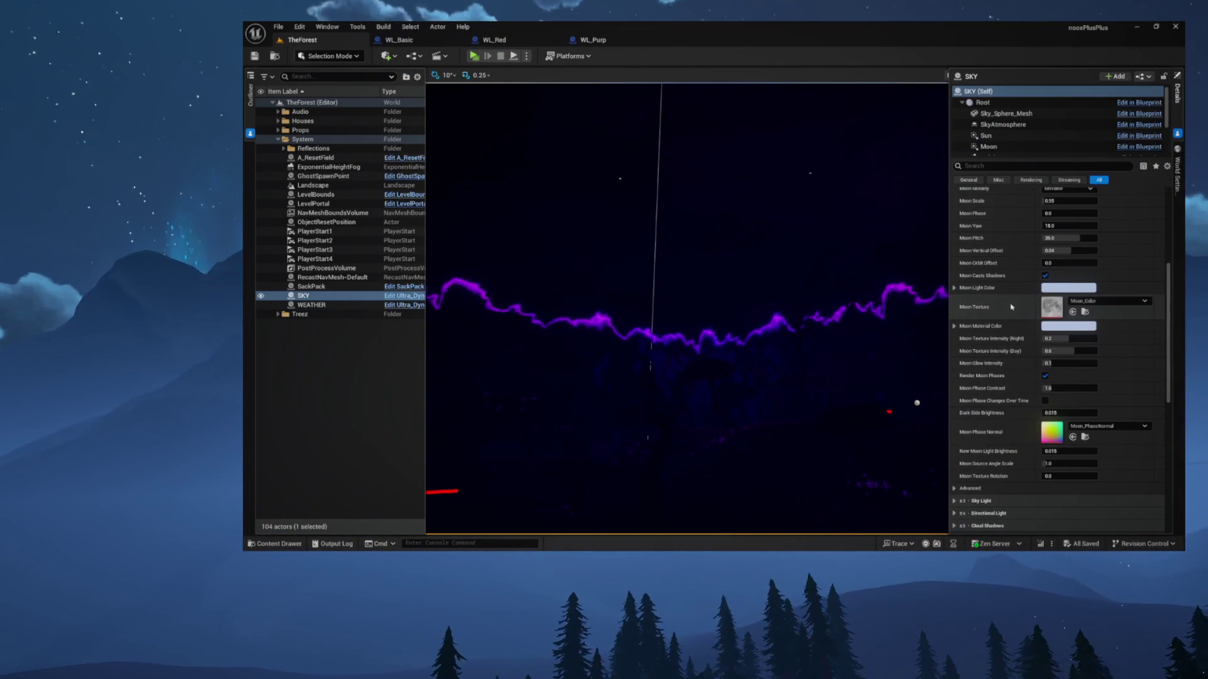
scroll(1011, 306, up, 5)
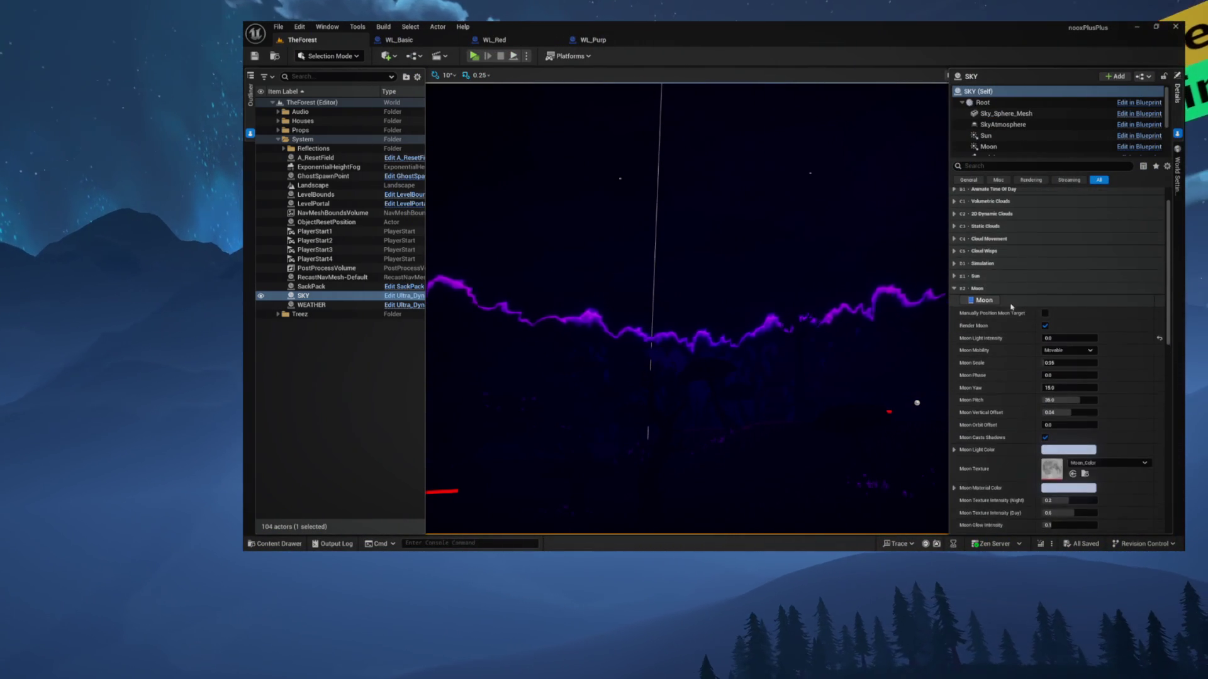
scroll(1010, 308, up, 1)
scroll(999, 326, up, 5)
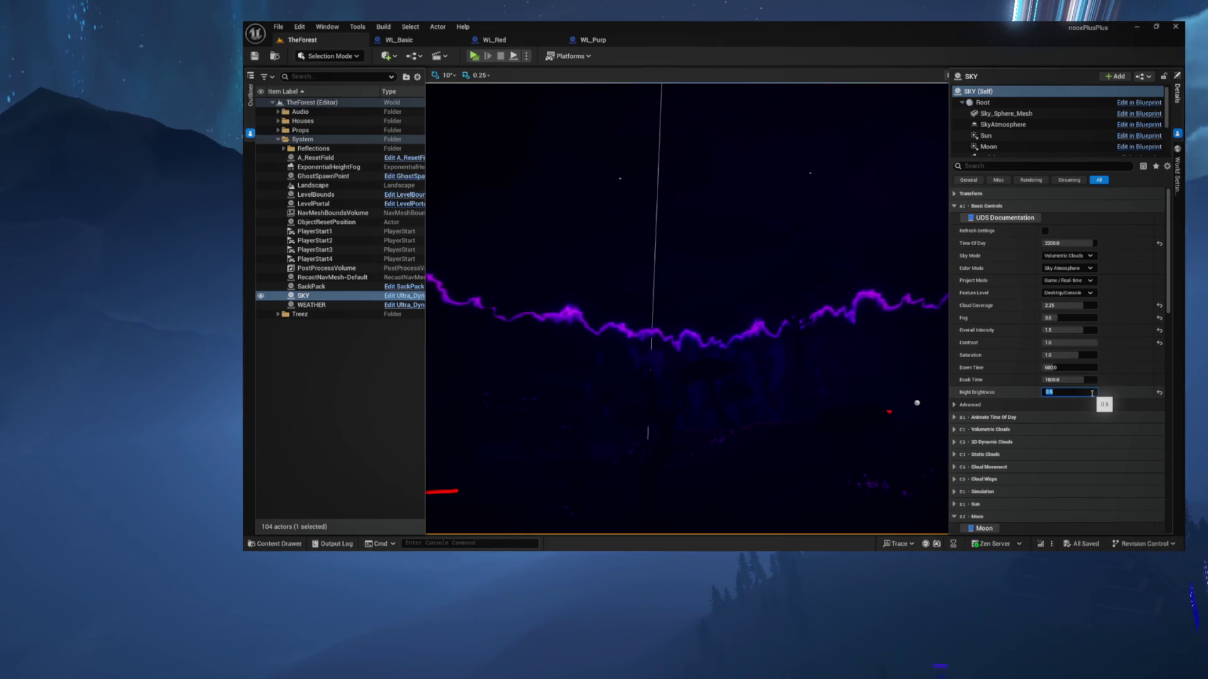
Set the SKY's Night Brightness to 0 and launch a play preview
text(0)
key(Return)
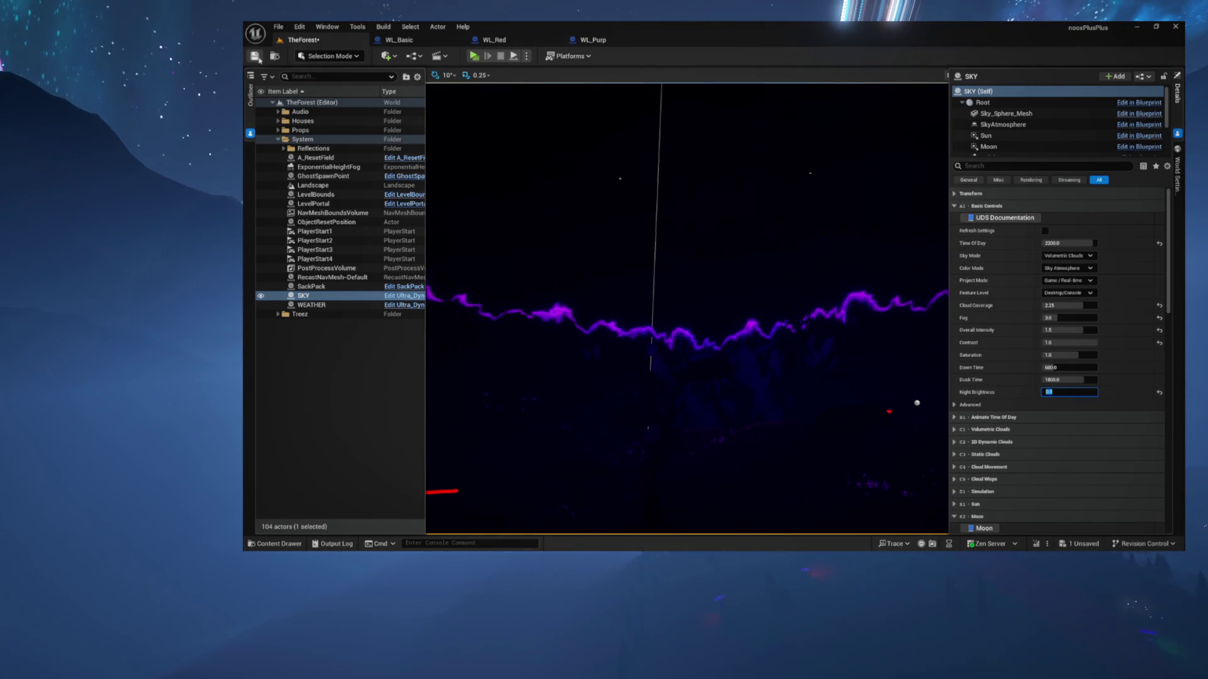
click(474, 57)
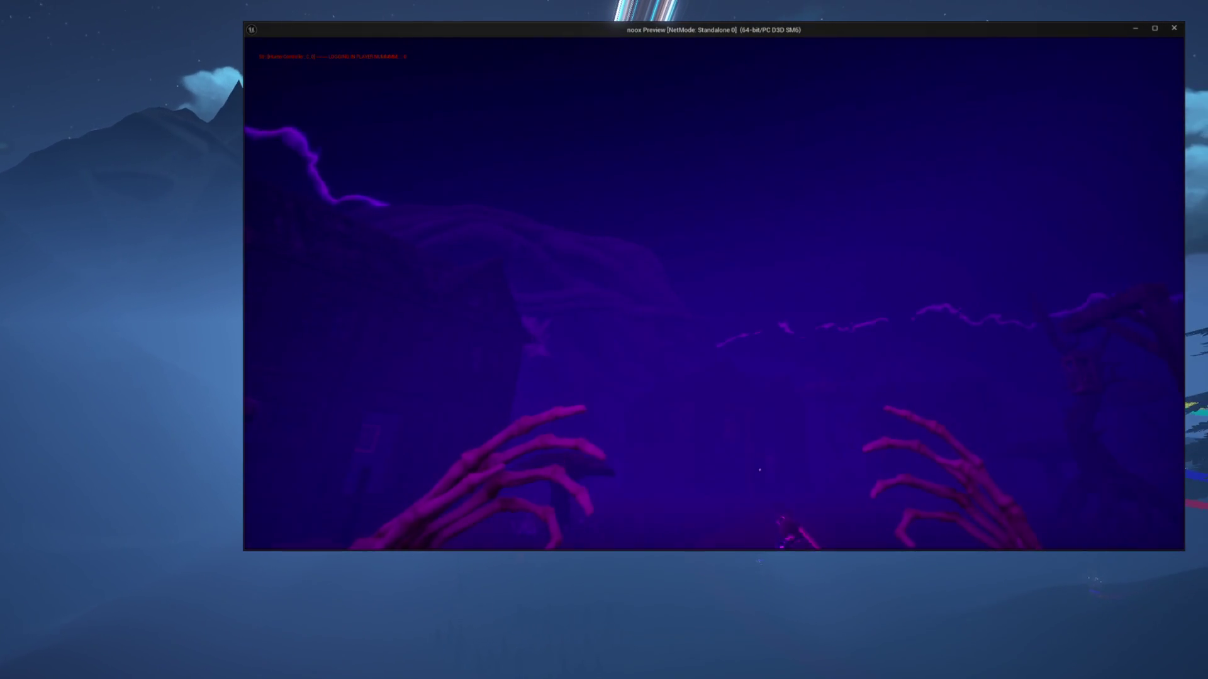
Stop the night play preview
key(Escape)
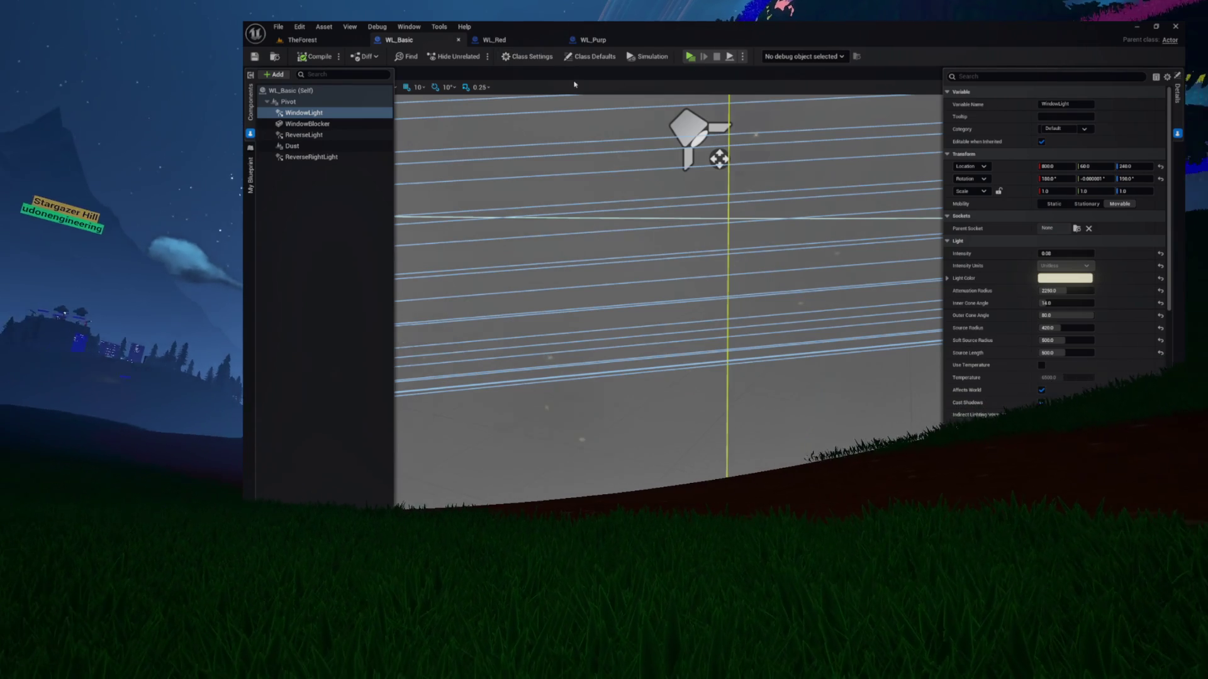
Close the WL_Basic blueprint and set the SKY's Night Brightness to 0.1
click(459, 41)
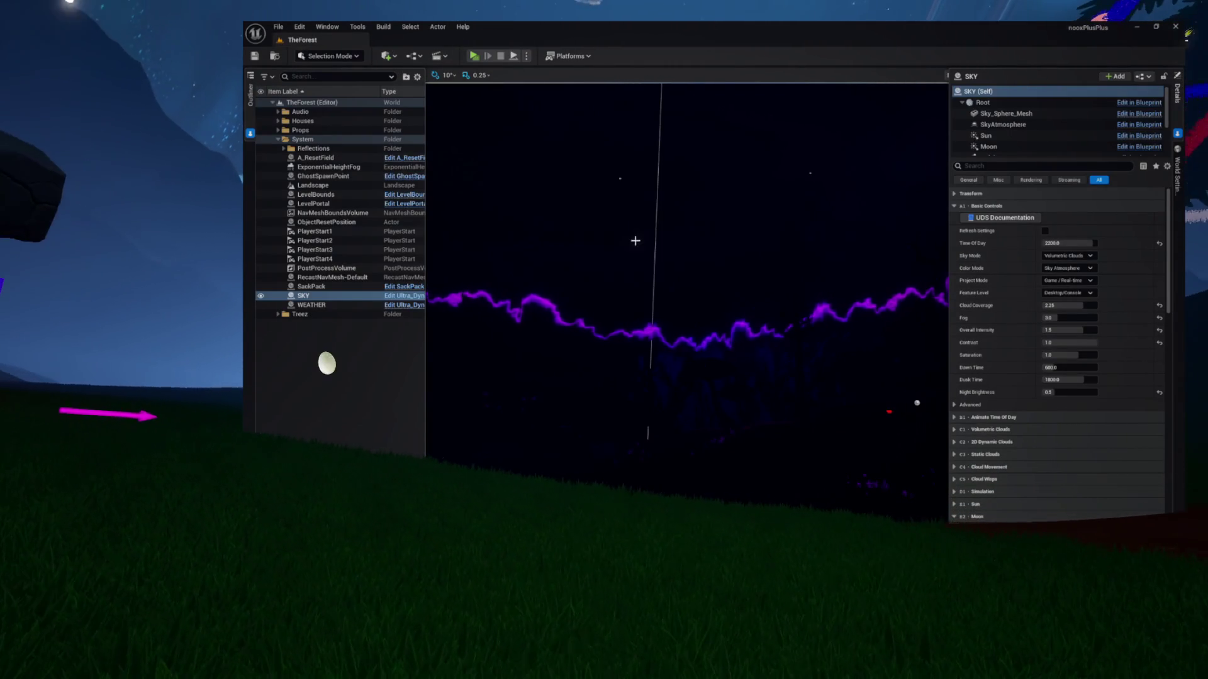
click(1071, 391)
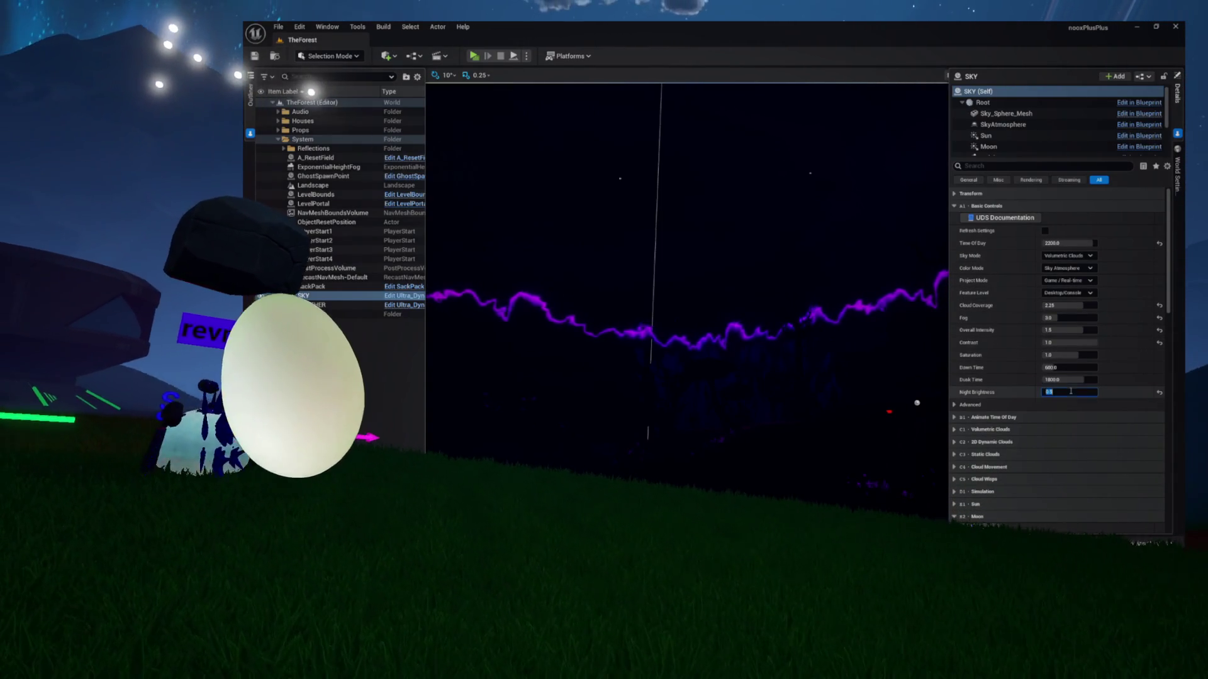
text(0.1)
key(Return)
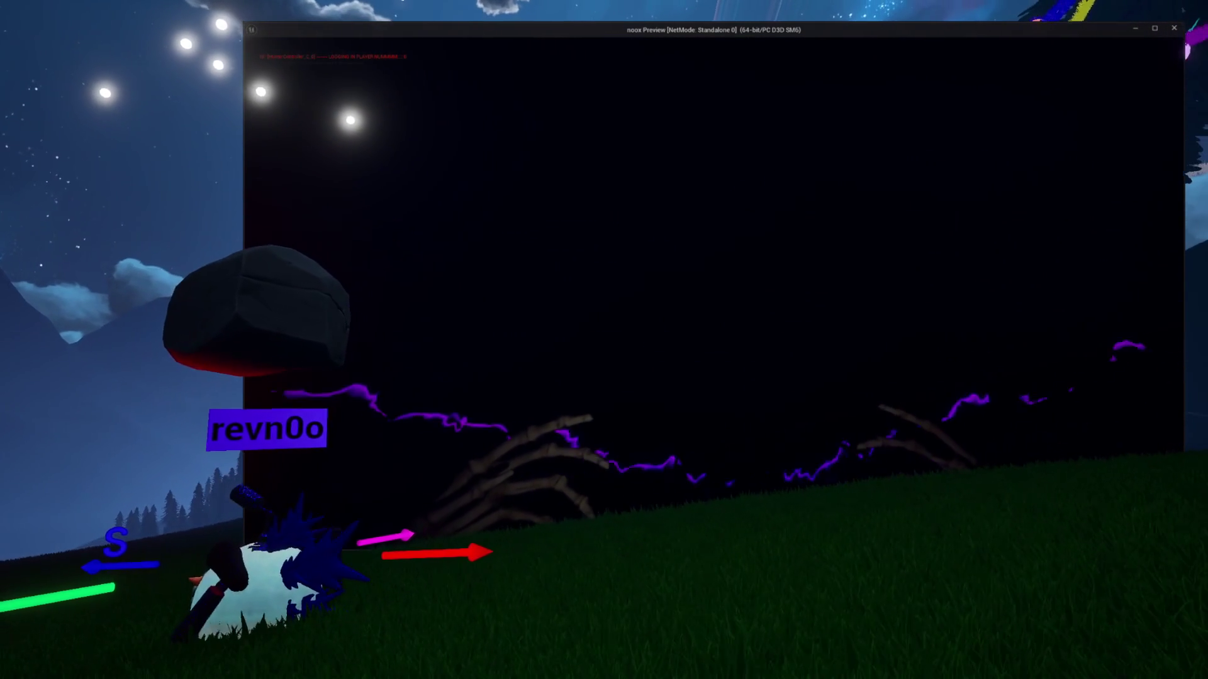
Stop and relaunch the play preview twice to check the darker night sky
key(Escape)
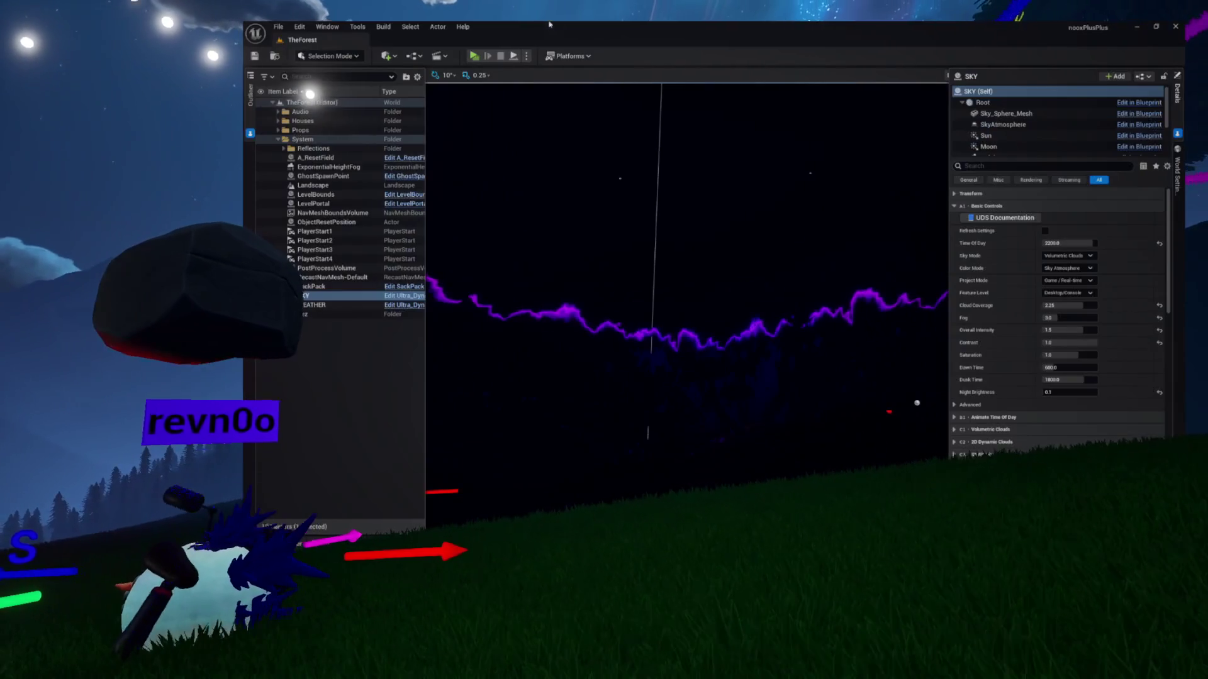
click(474, 57)
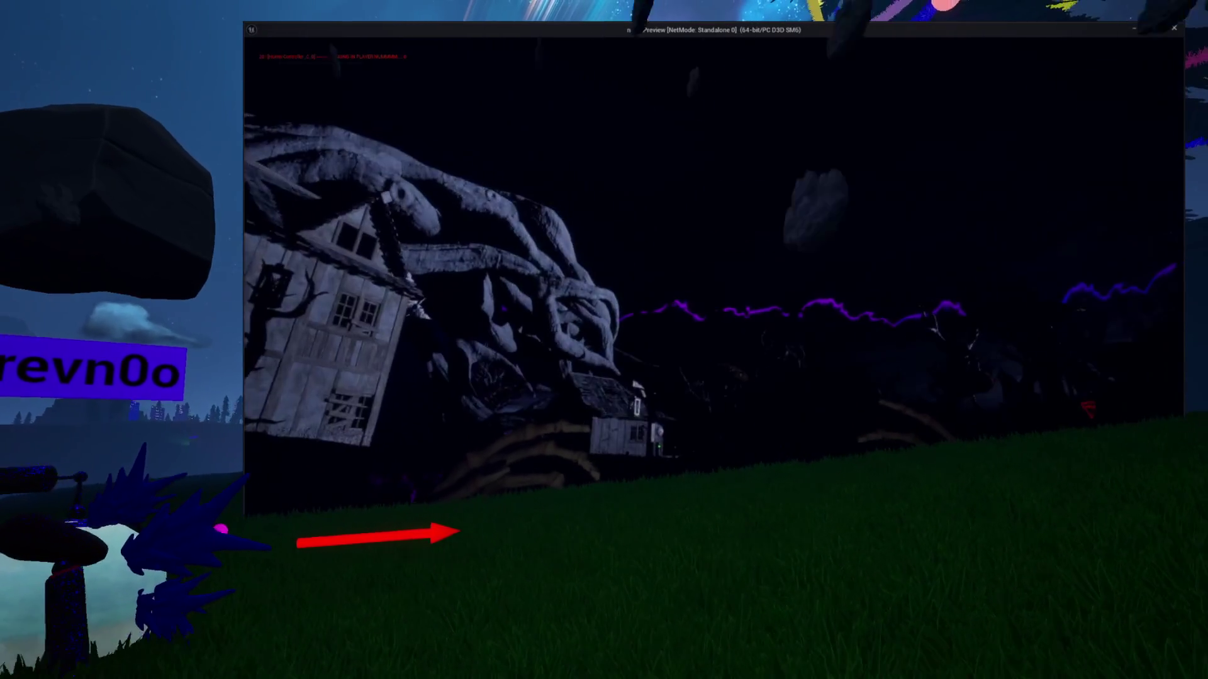
key(Escape)
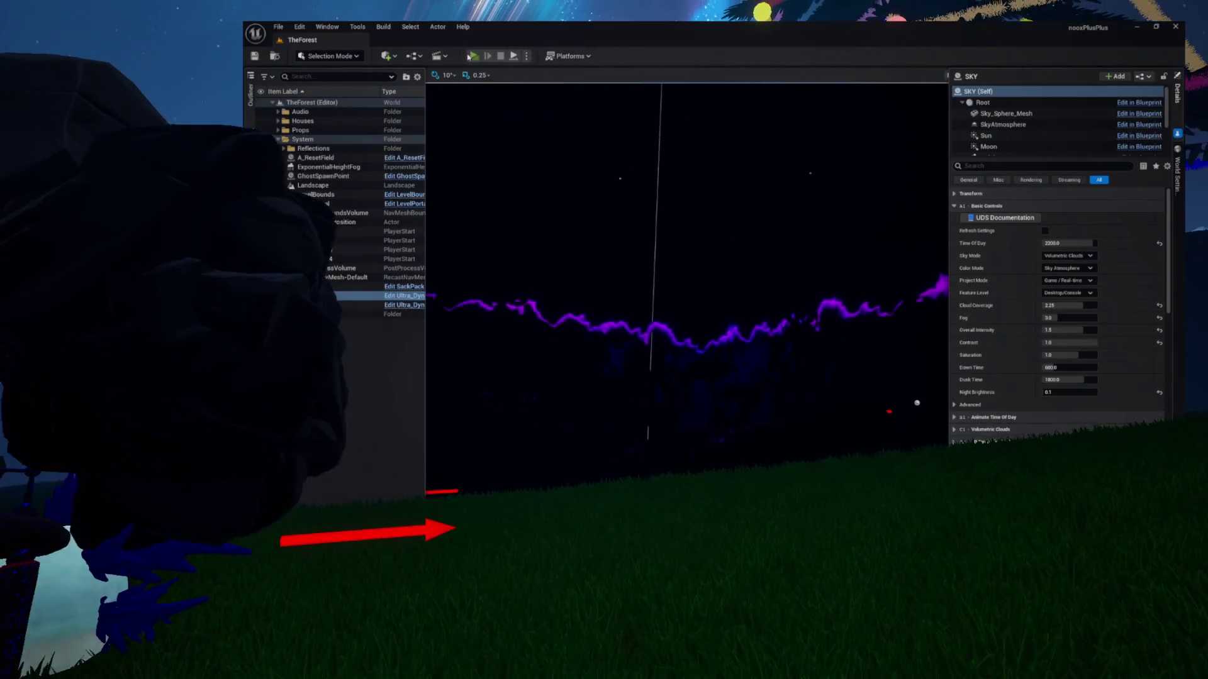
click(470, 56)
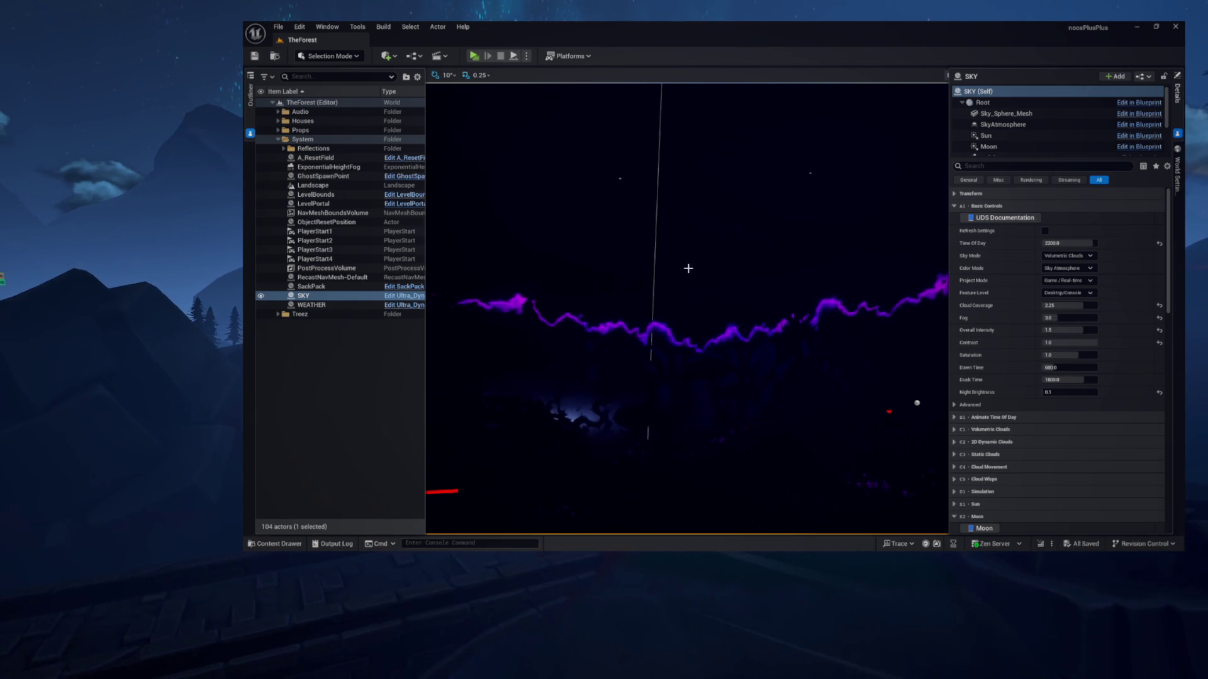
Select ExponentialHeightFog and inspect its sky atmosphere ambient contribution colour without changing it
click(324, 167)
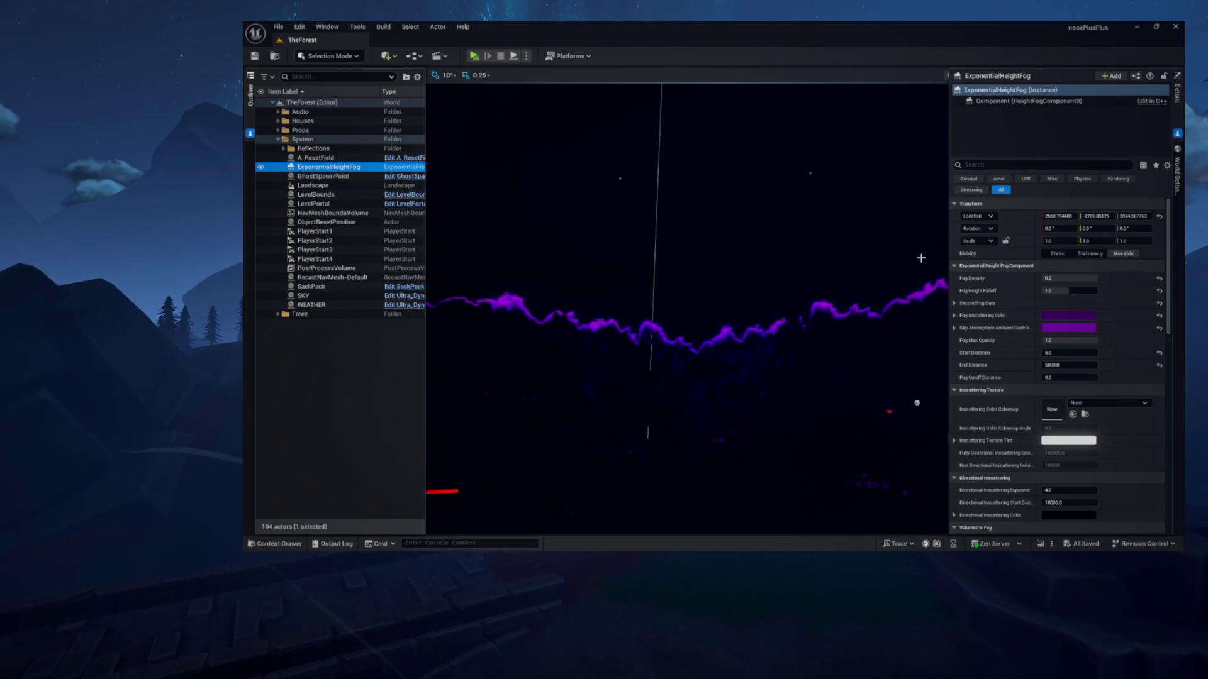
click(1081, 331)
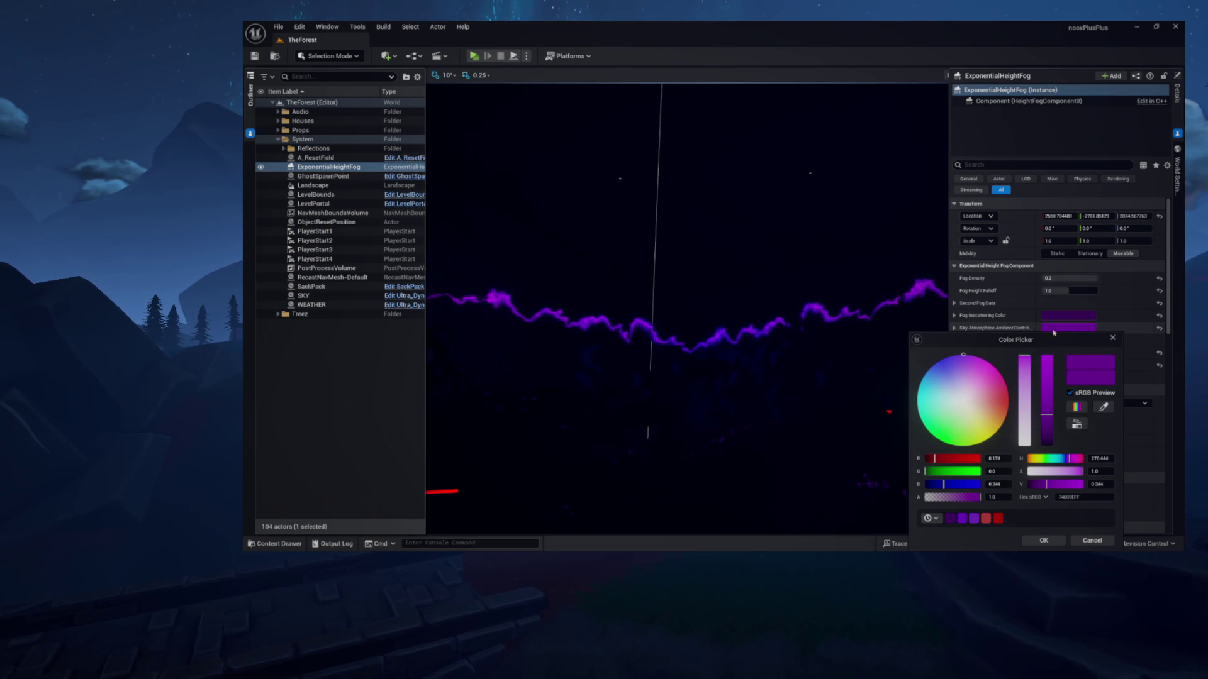
click(1107, 339)
Check the fog property options and commit the edited Fog Max Opacity value
right_click(1060, 324)
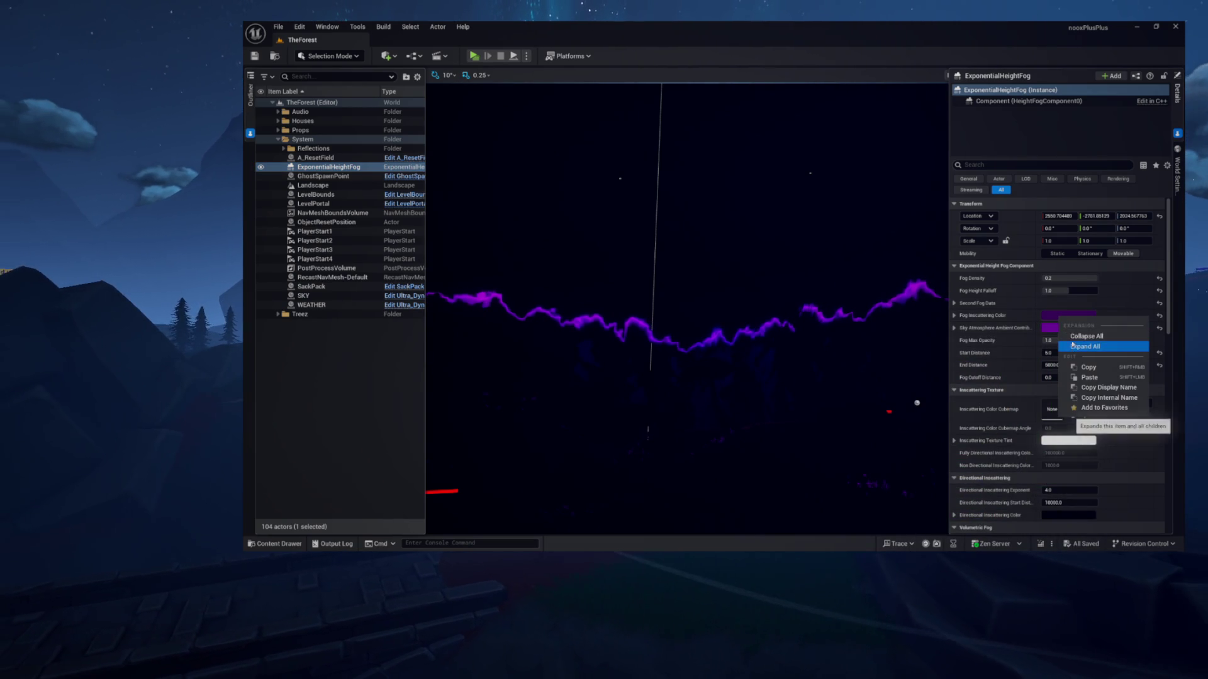
click(1080, 366)
right_click(1057, 332)
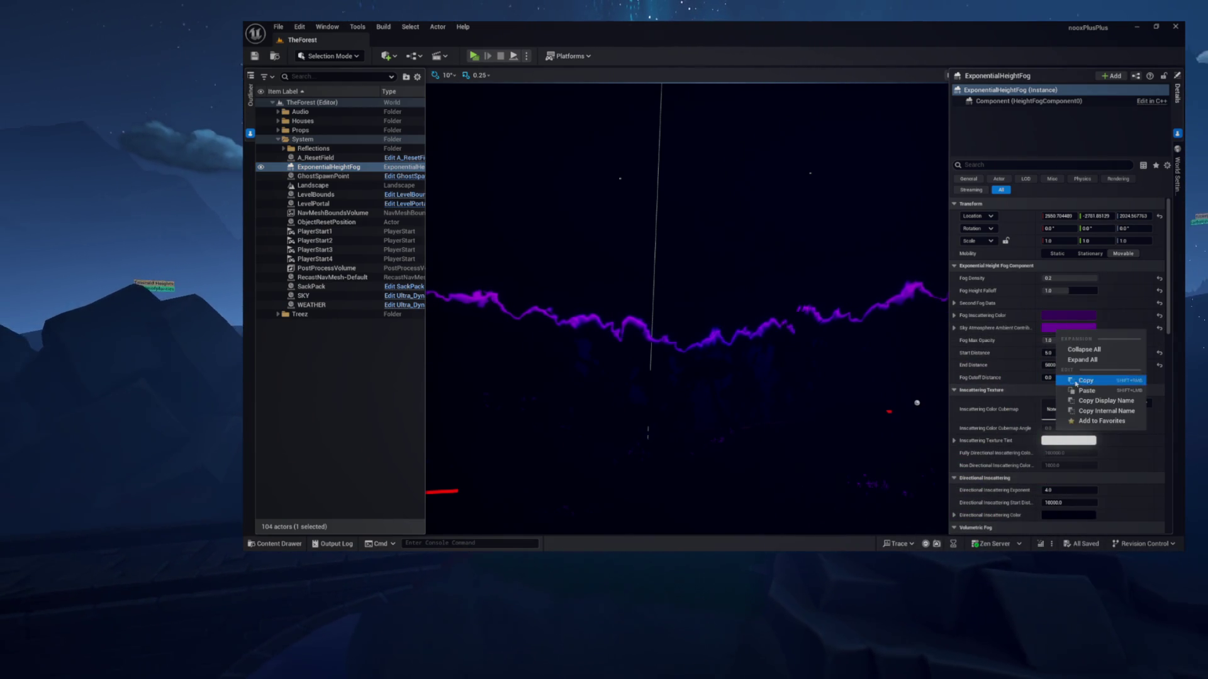
click(1048, 353)
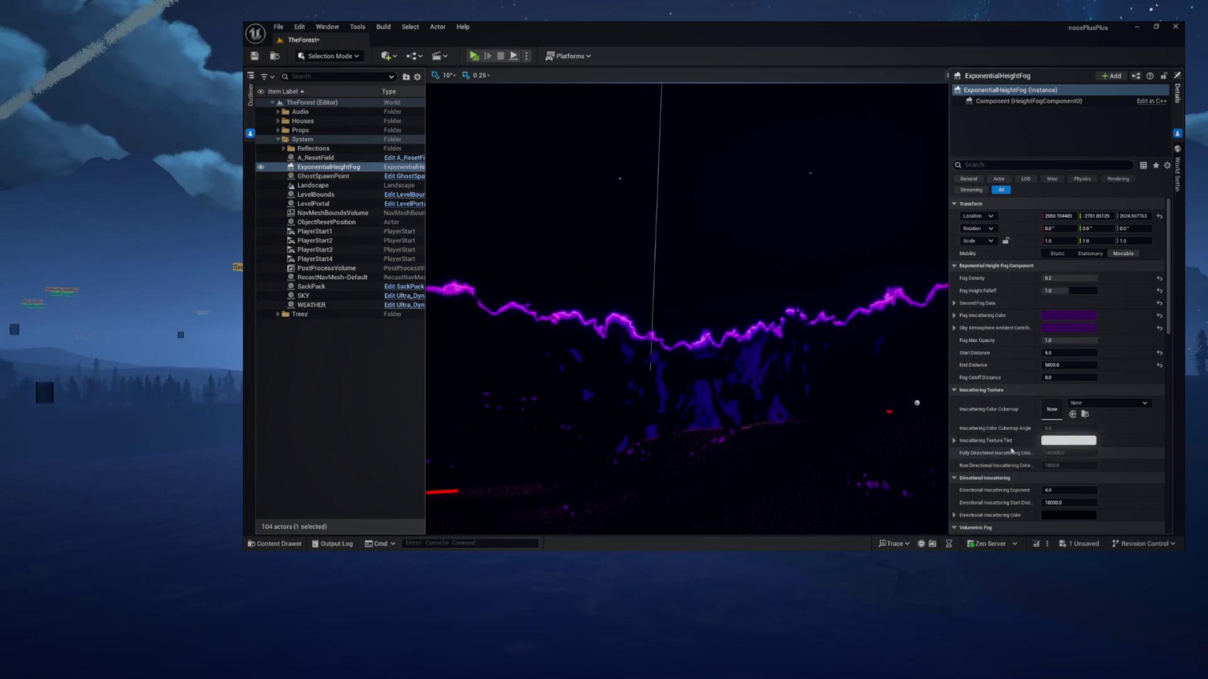
right_click(1065, 446)
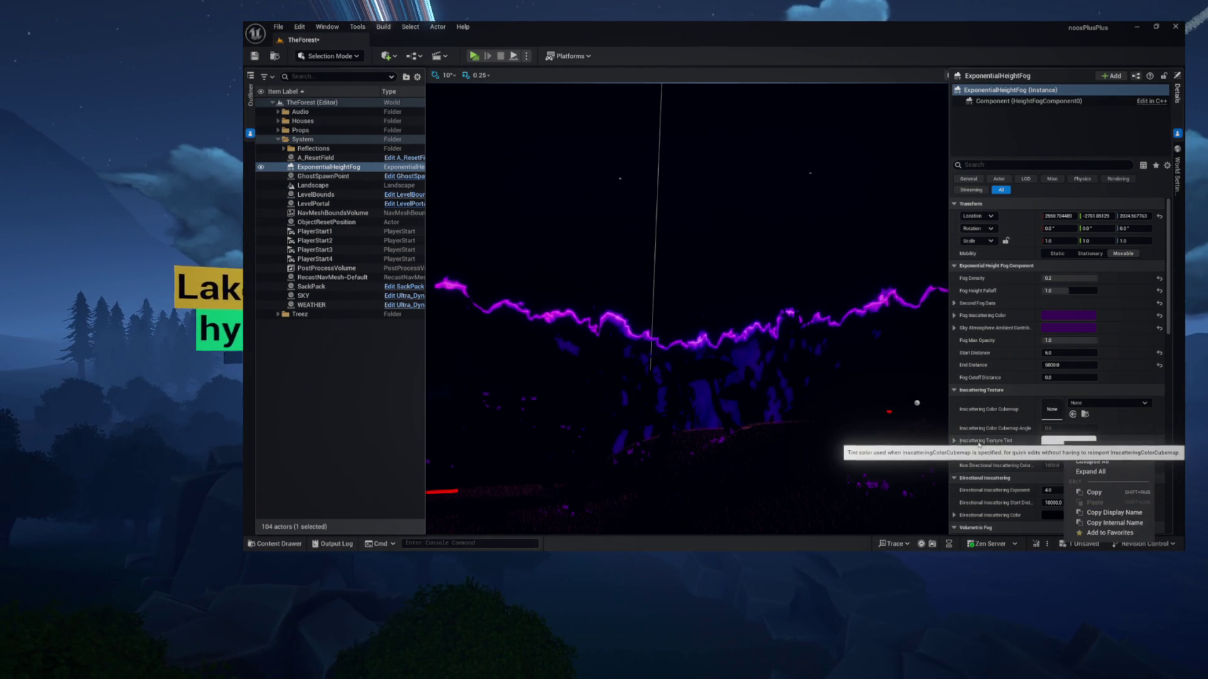
Close the property menu and scroll down to the fog's Volumetric Fog settings
click(1006, 444)
scroll(988, 441, down, 3)
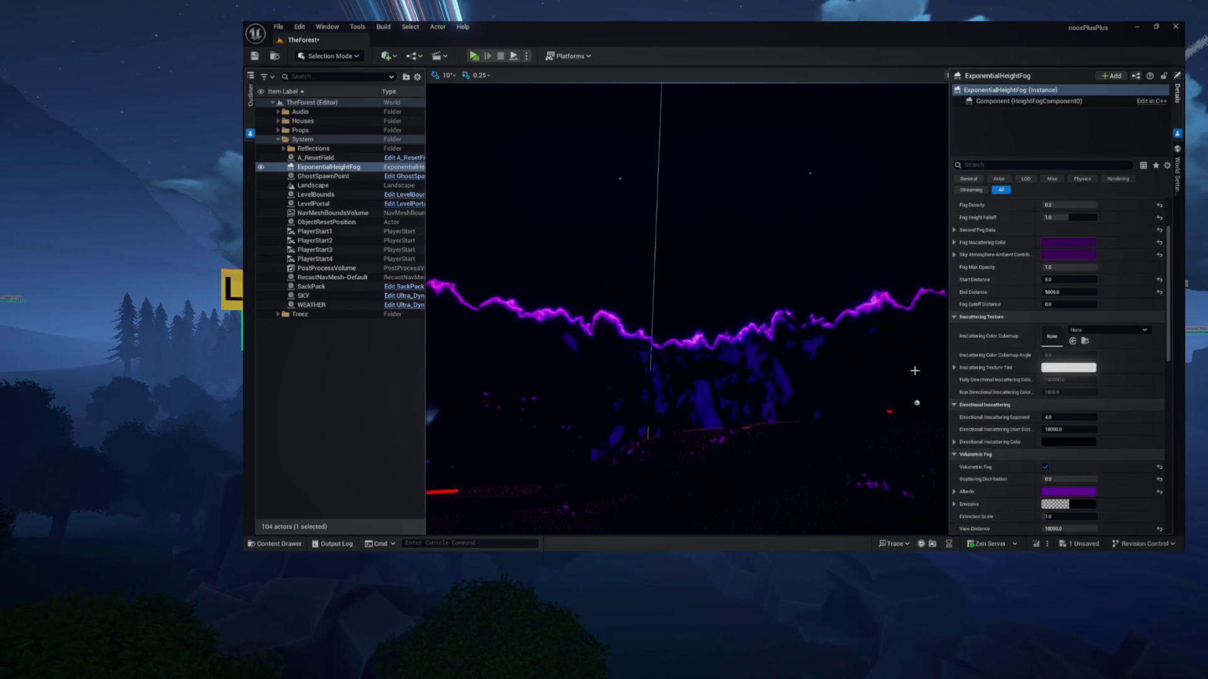
scroll(1041, 461, down, 1)
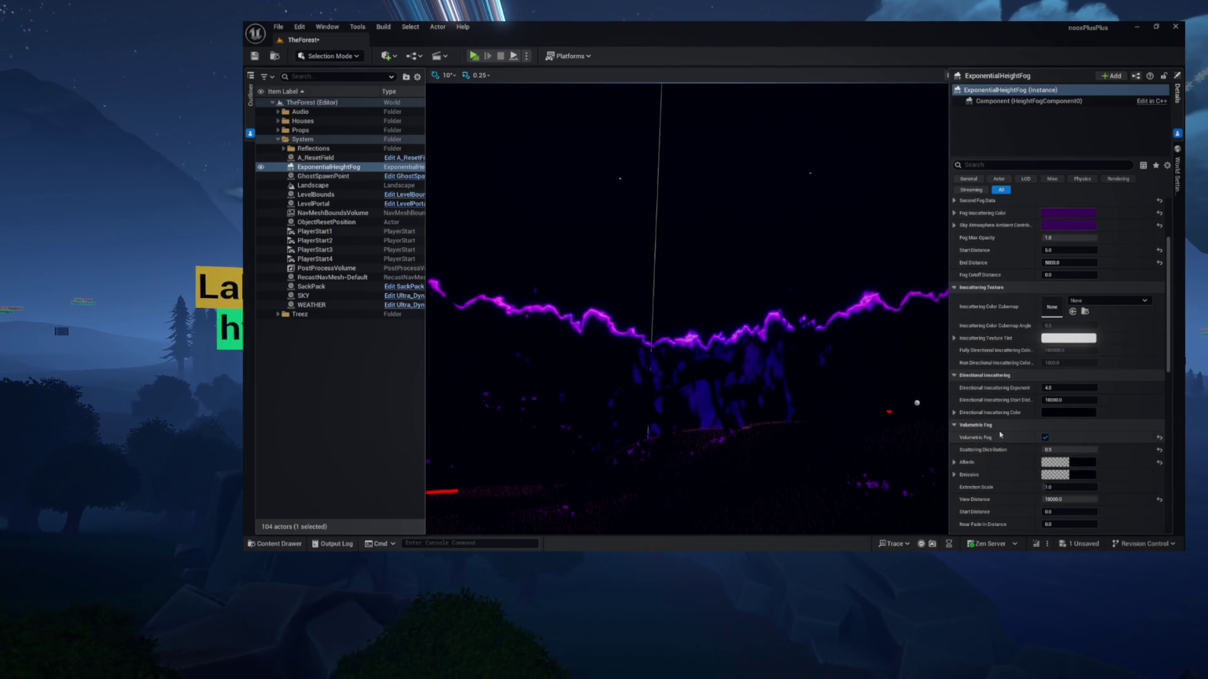
scroll(1000, 434, down, 6)
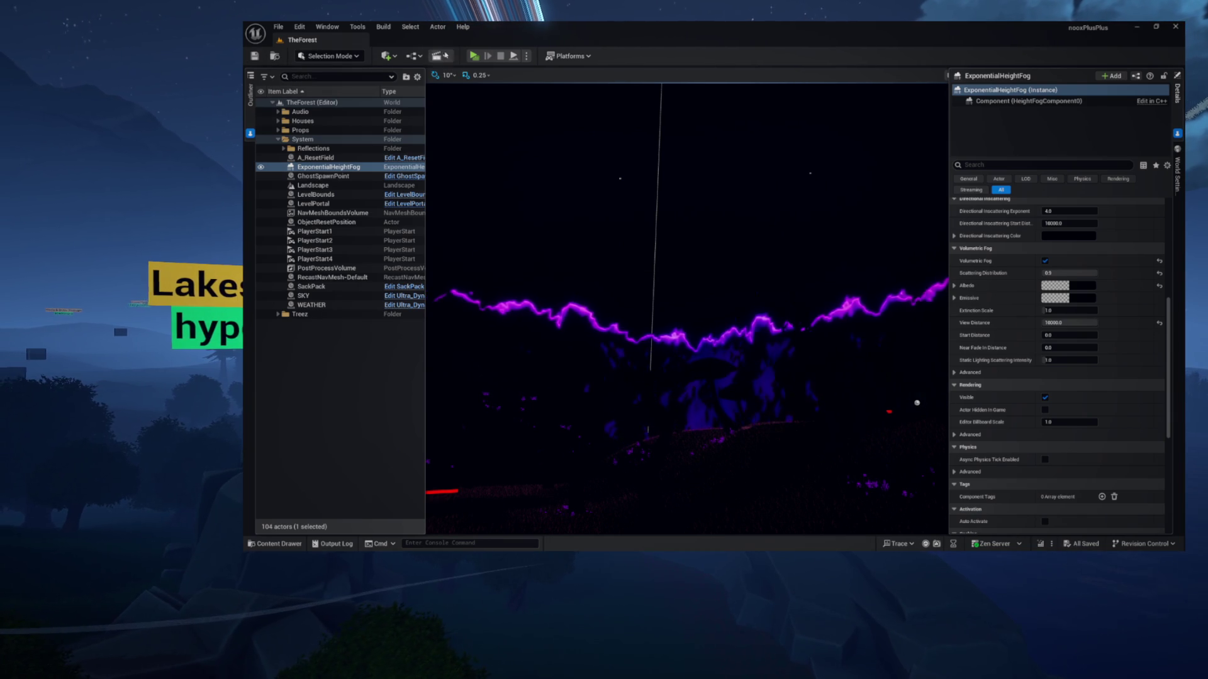
Run a play preview of the fog, then open a volumetric fog colour's picker
click(473, 57)
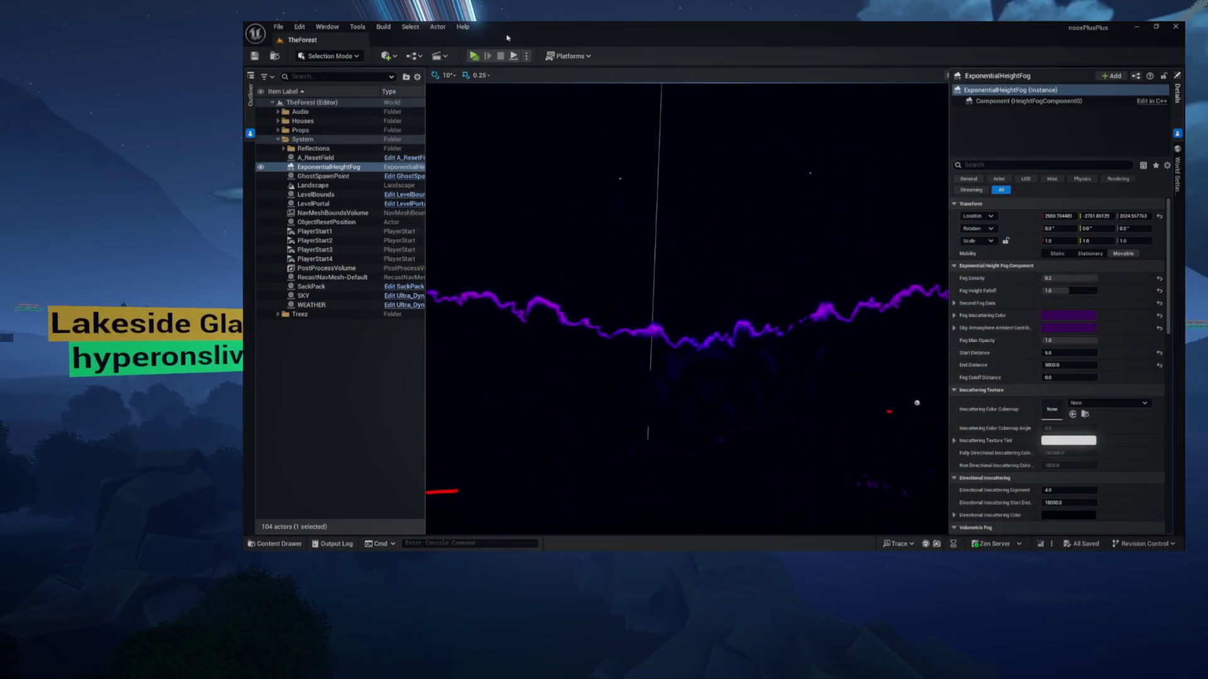
scroll(1057, 364, down, 5)
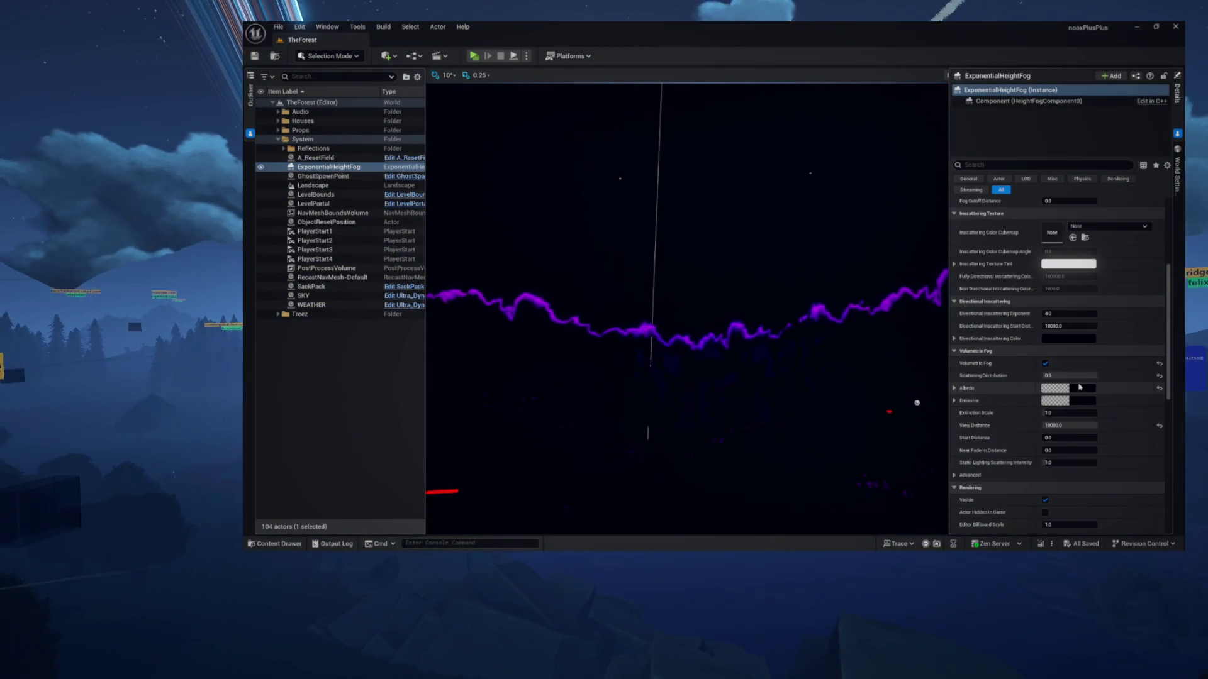
click(1073, 390)
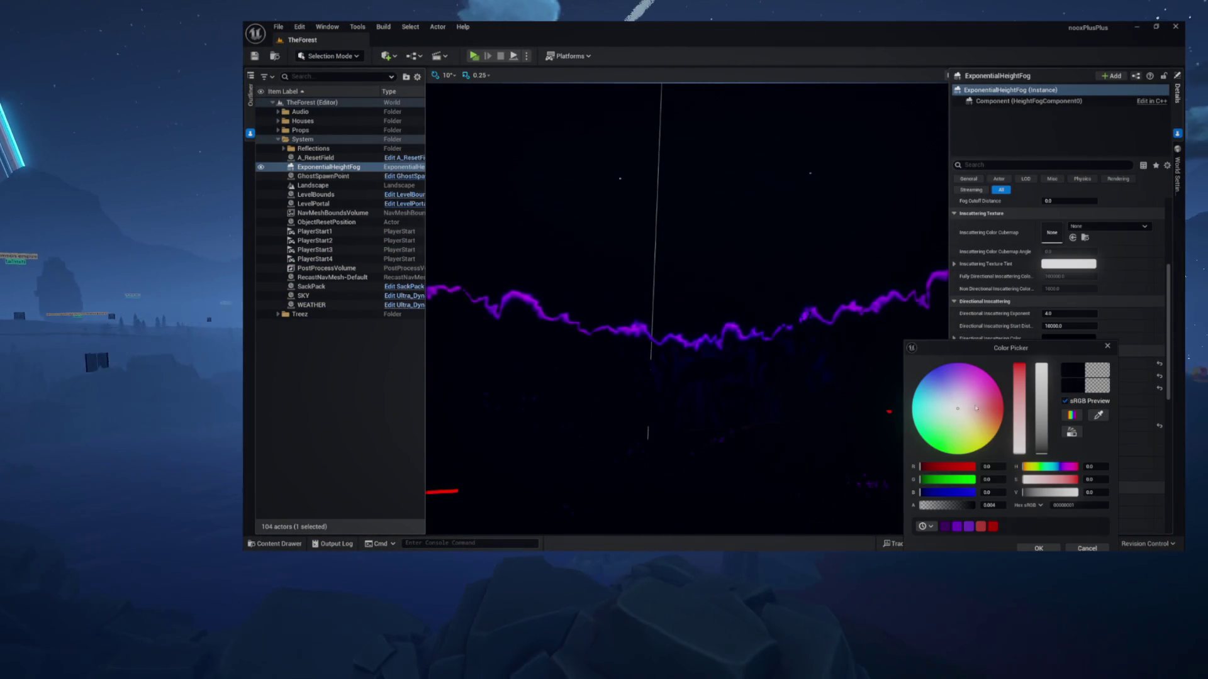
Edit the fog colour's red component and stop the purple-fog play preview
click(994, 466)
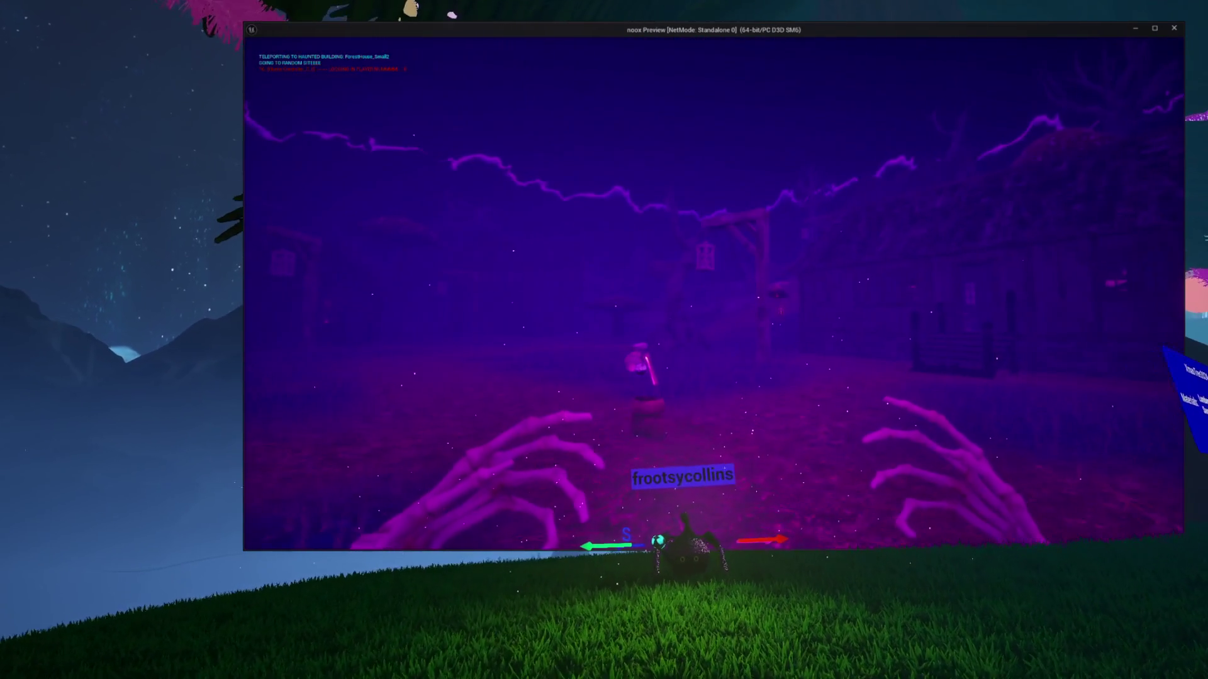
key(Escape)
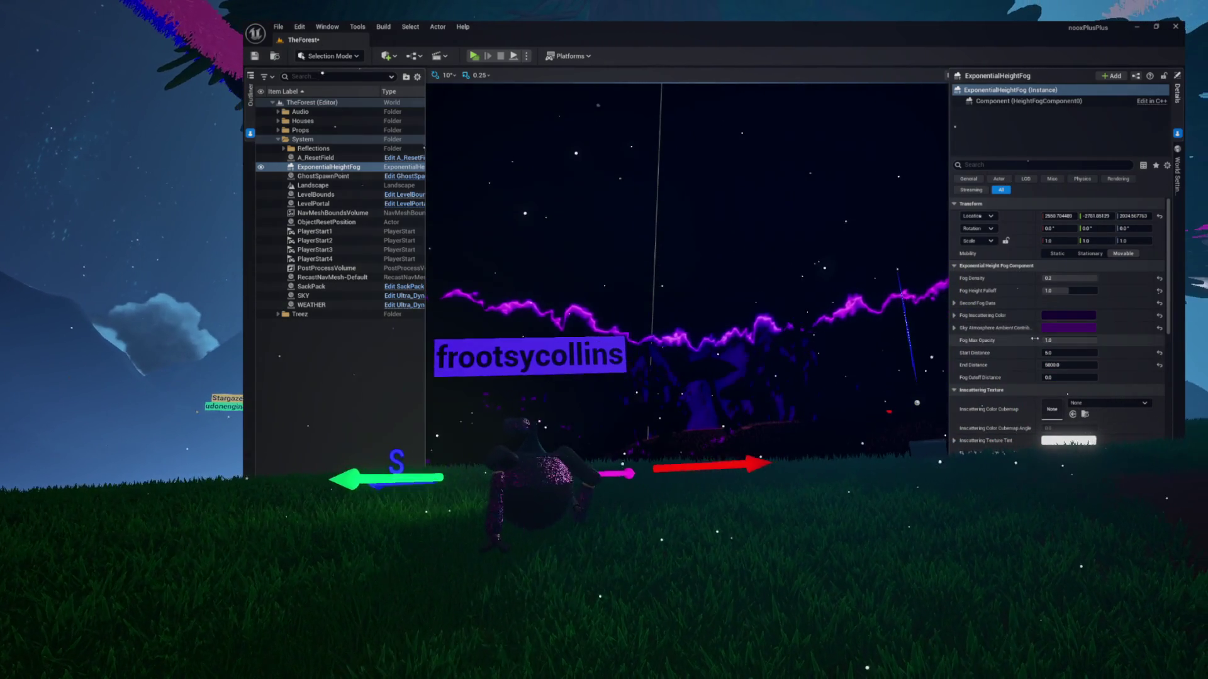
Paste the purple colour into Fog Inscattering Color and the sky atmosphere ambient colour
right_click(1064, 324)
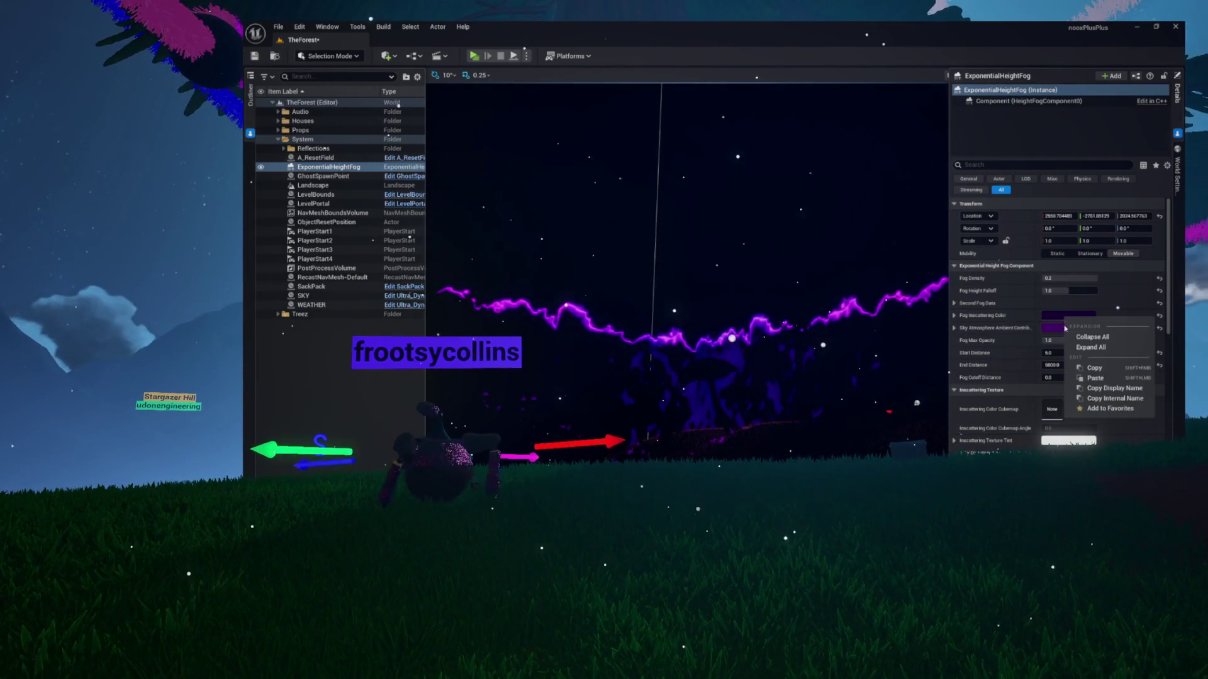
click(1086, 379)
right_click(1065, 331)
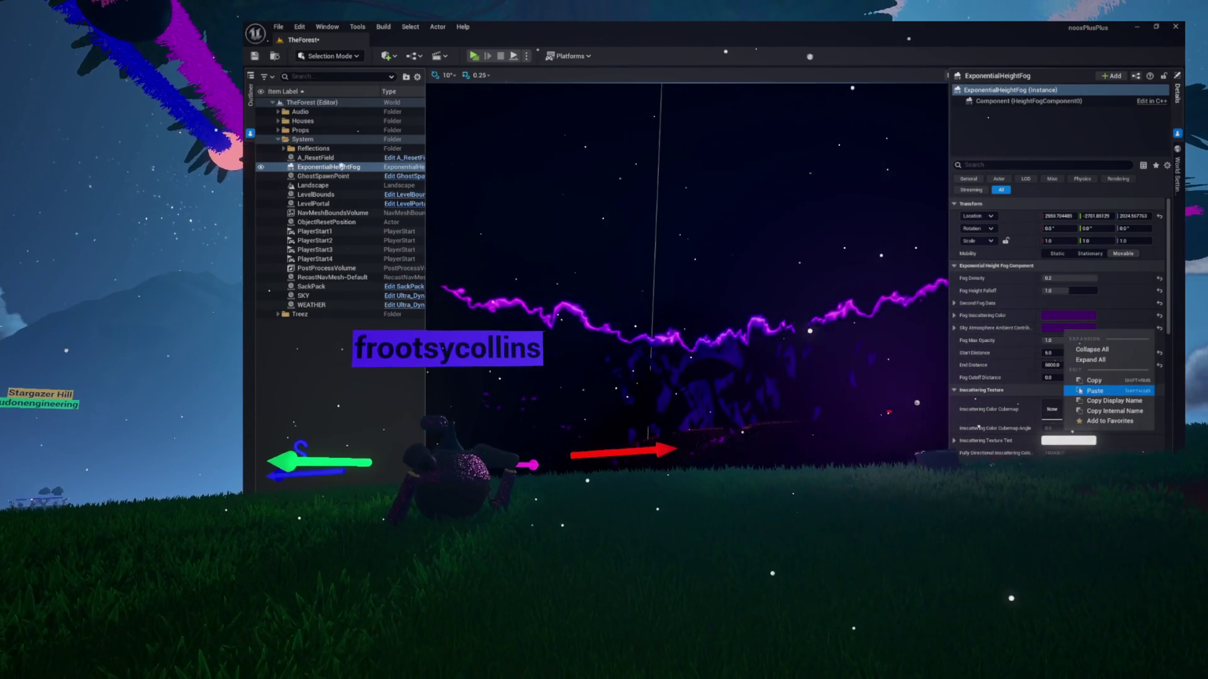
click(1094, 391)
Set Directional Inscattering Color to dark purple (values 0.01 and 0.02) and save the level
scroll(986, 308, down, 3)
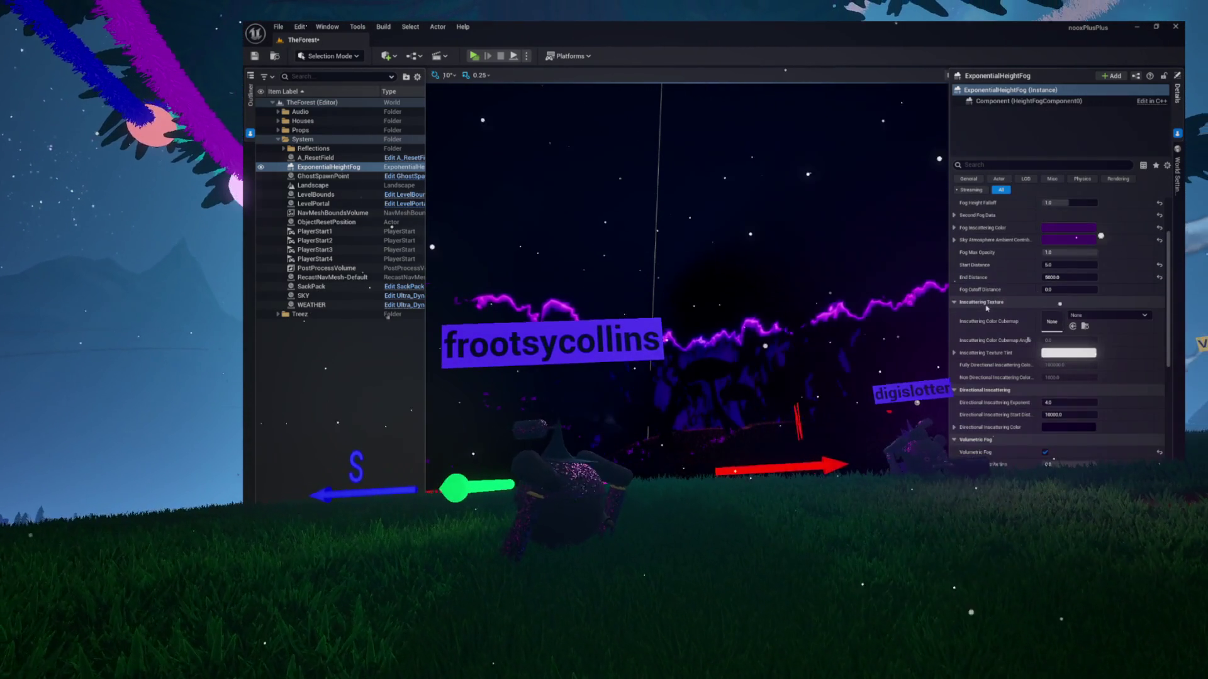
click(1069, 427)
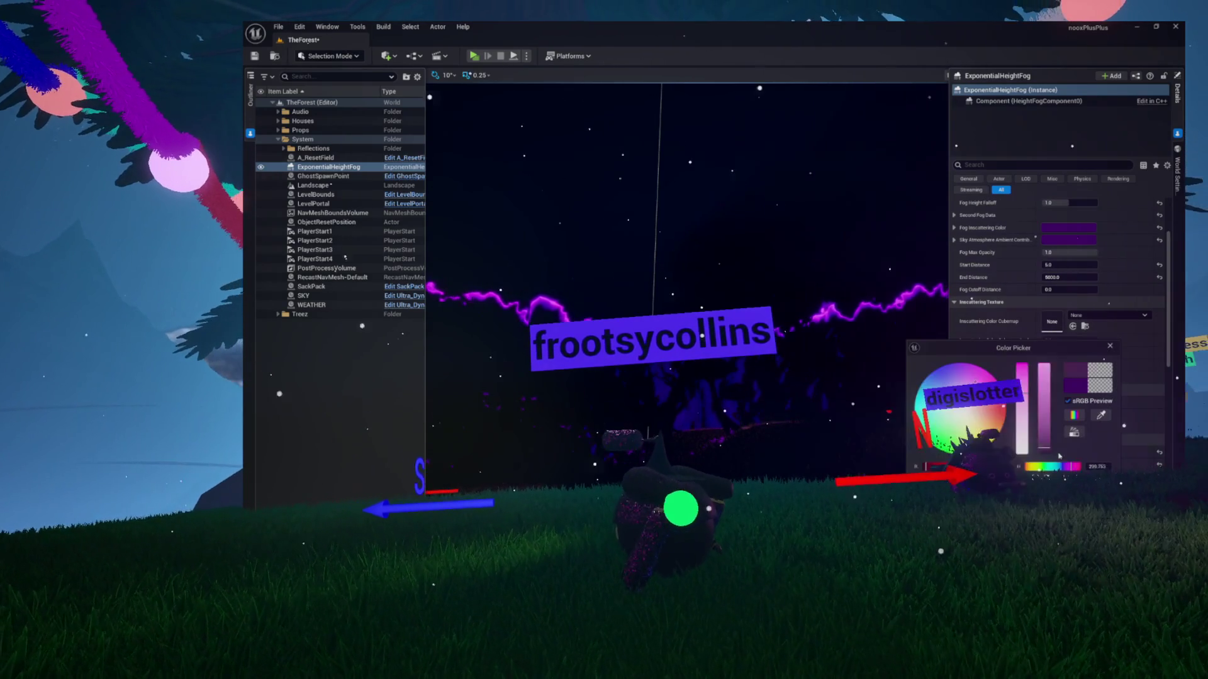
click(992, 466)
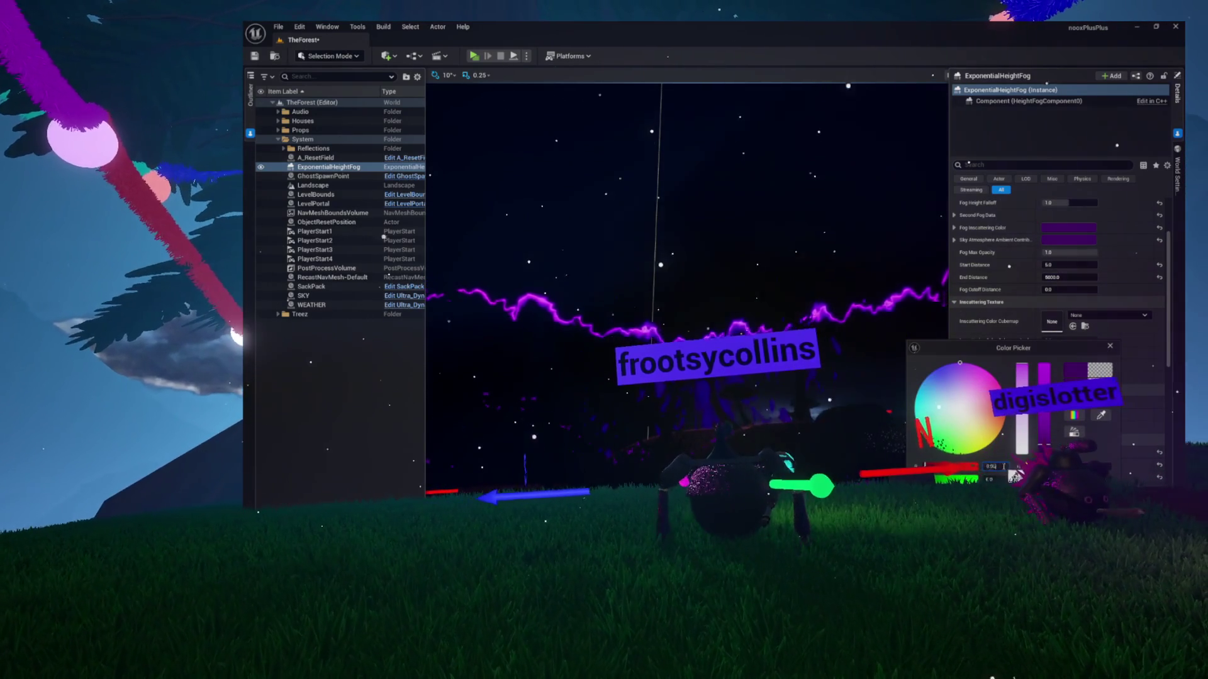
text(0.01)
key(Return)
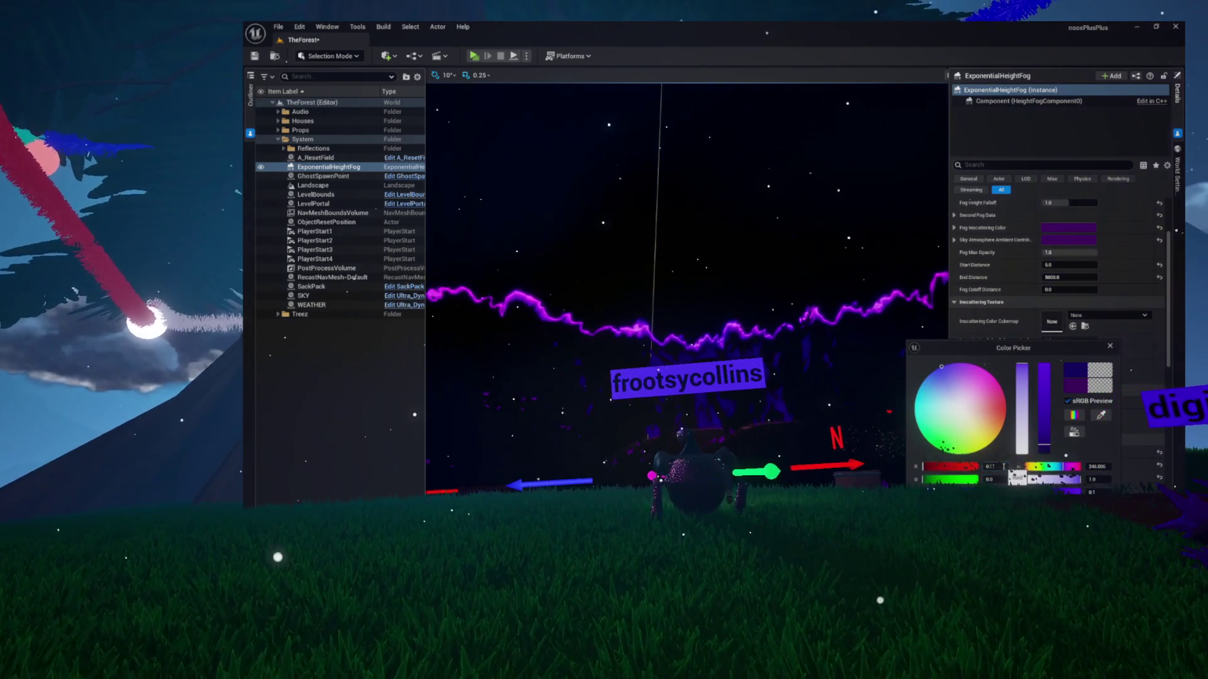
text(0.02)
key(Return)
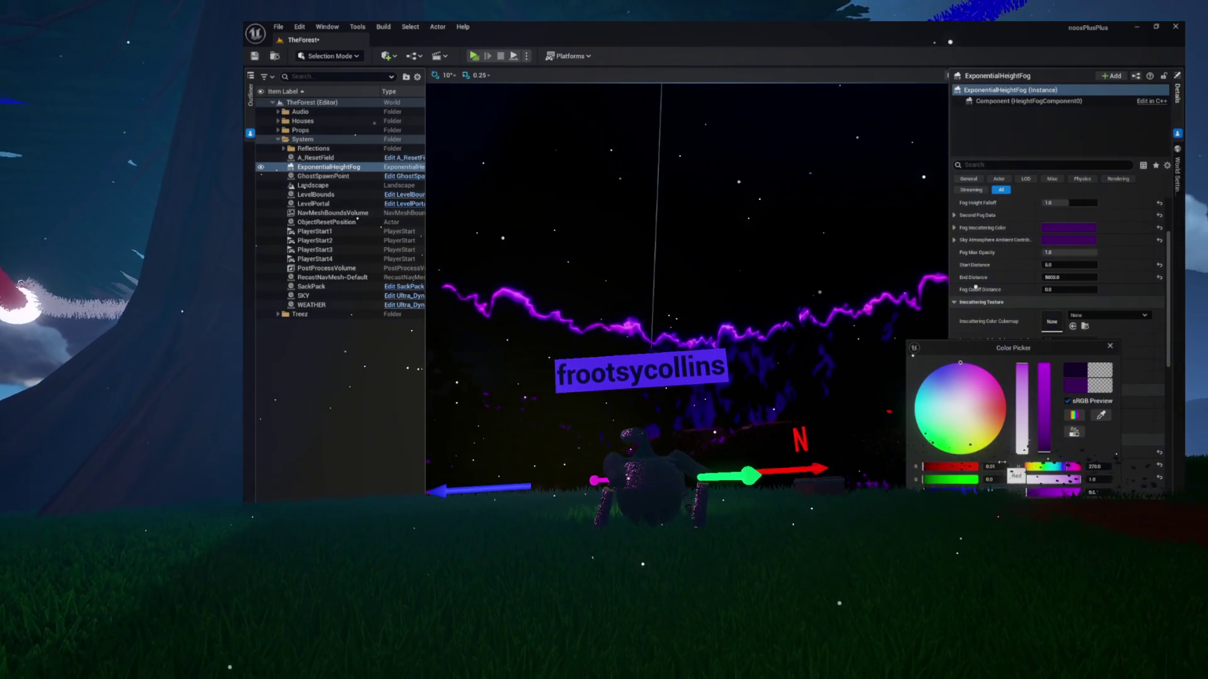
drag(951, 353, 896, 277)
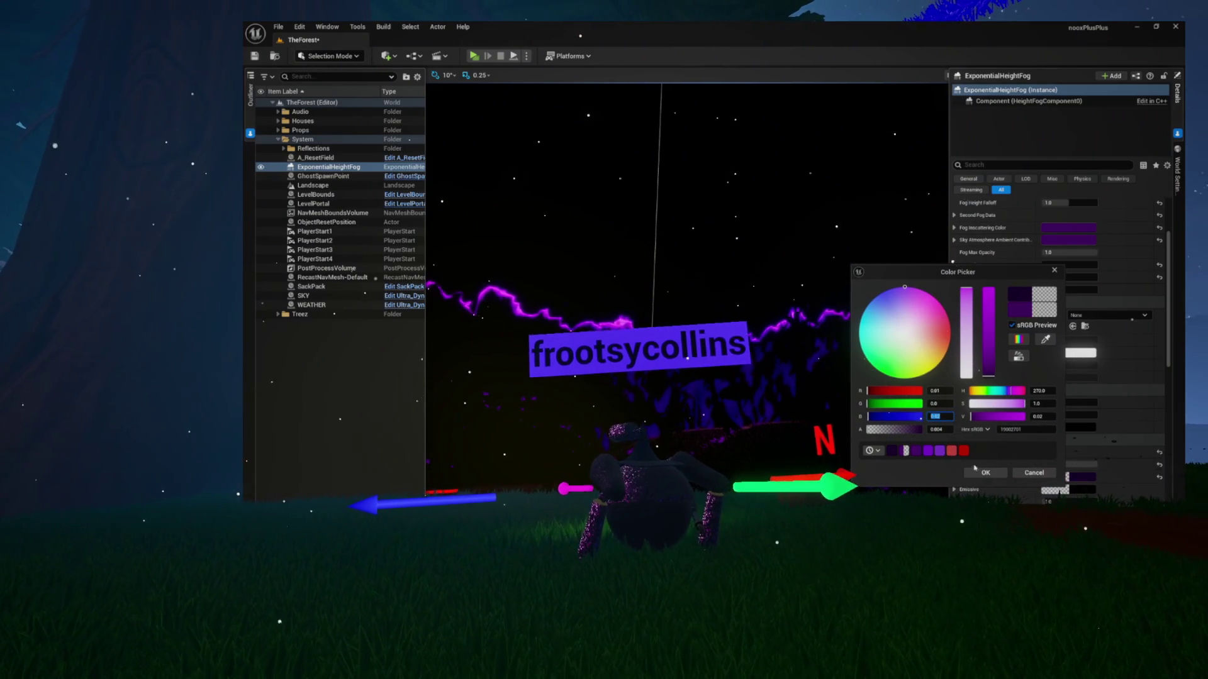
click(259, 55)
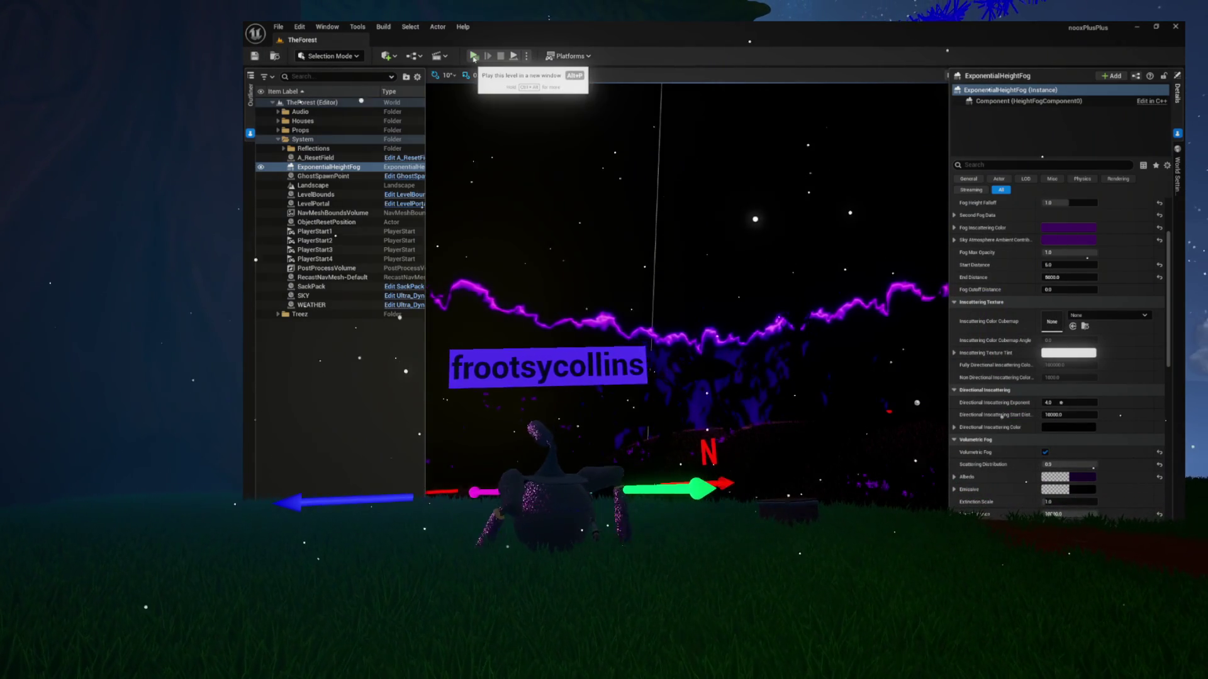
click(473, 56)
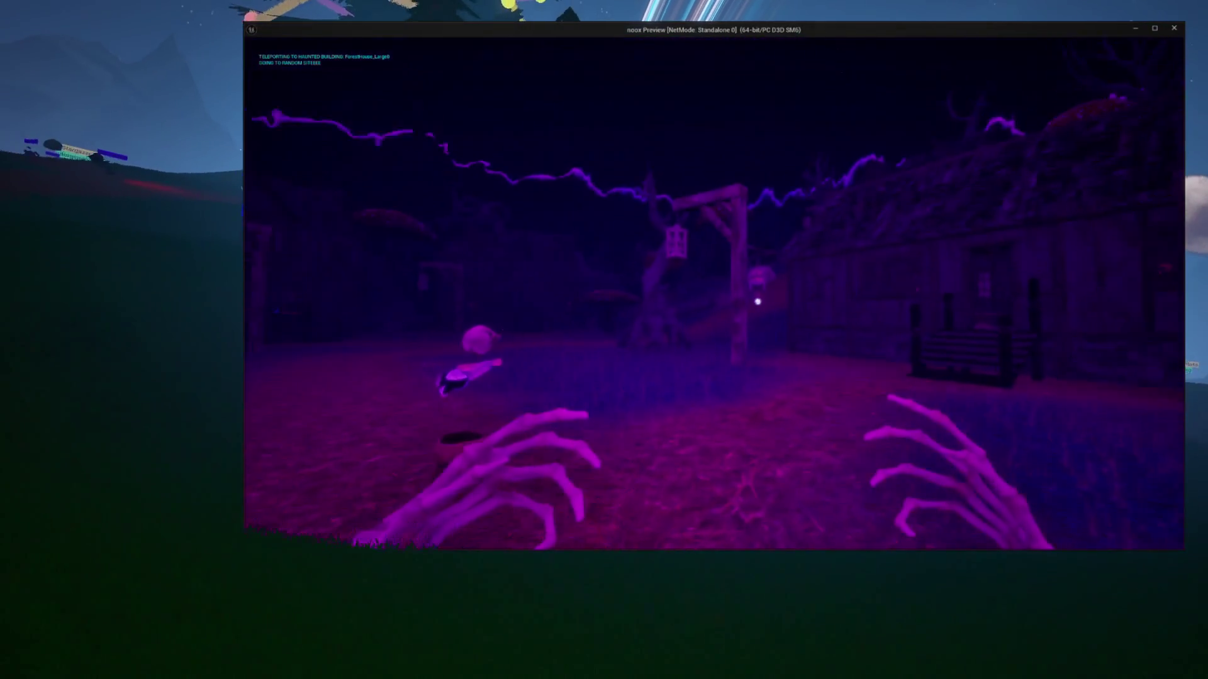
key(Escape)
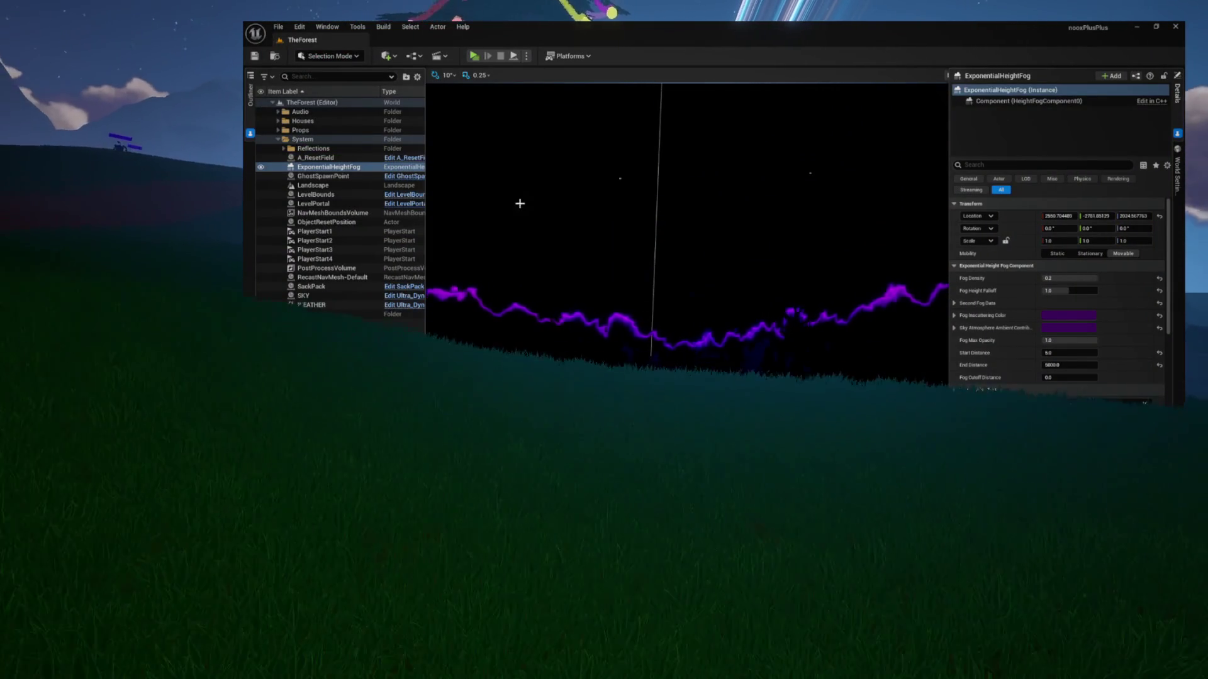
Select the SKY actor and expand its A1 - Basic Controls settings
click(300, 306)
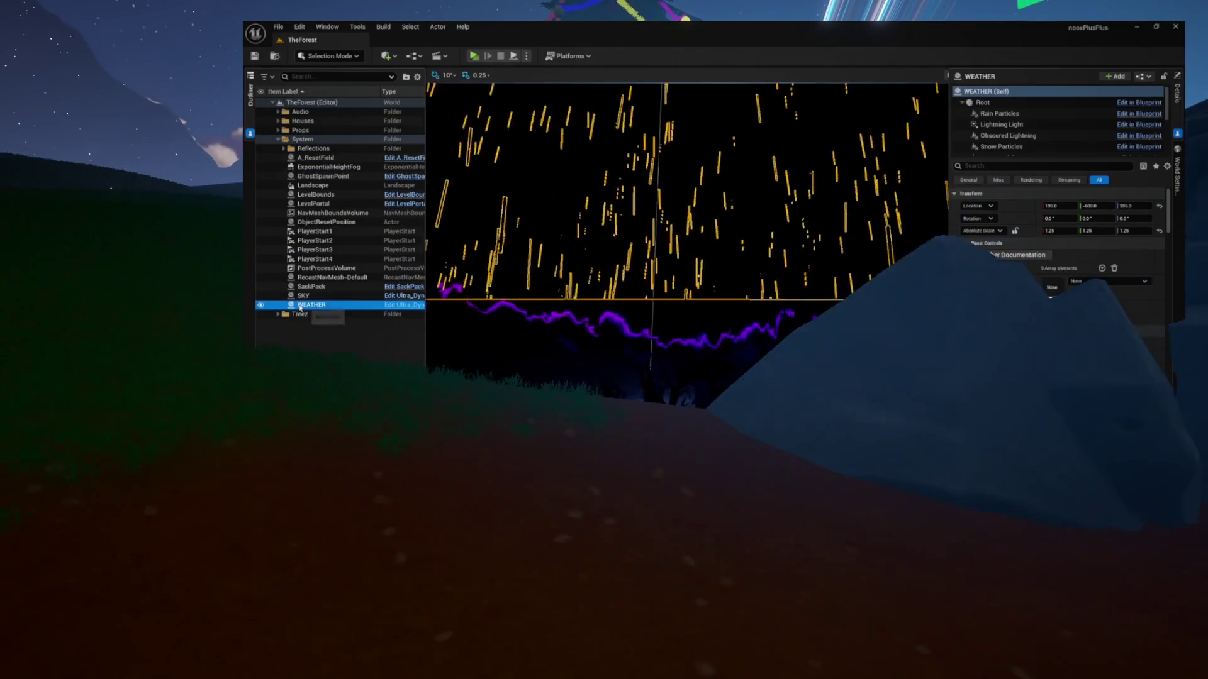
click(303, 296)
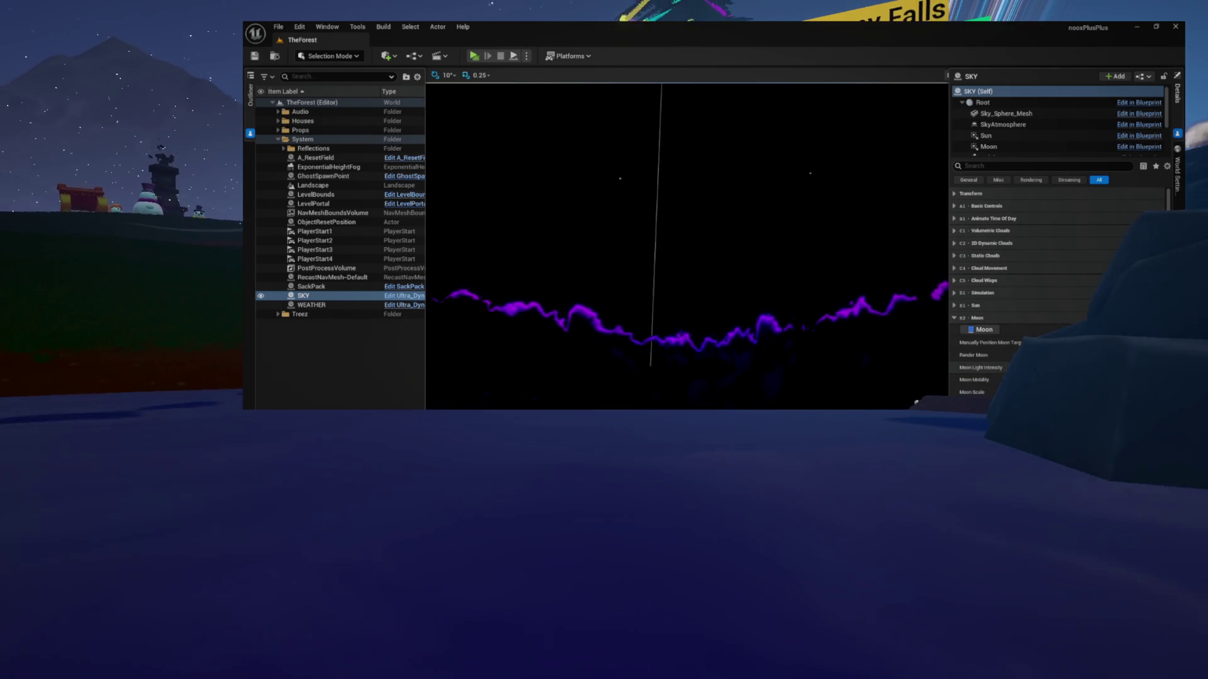
scroll(1020, 239, down, 2)
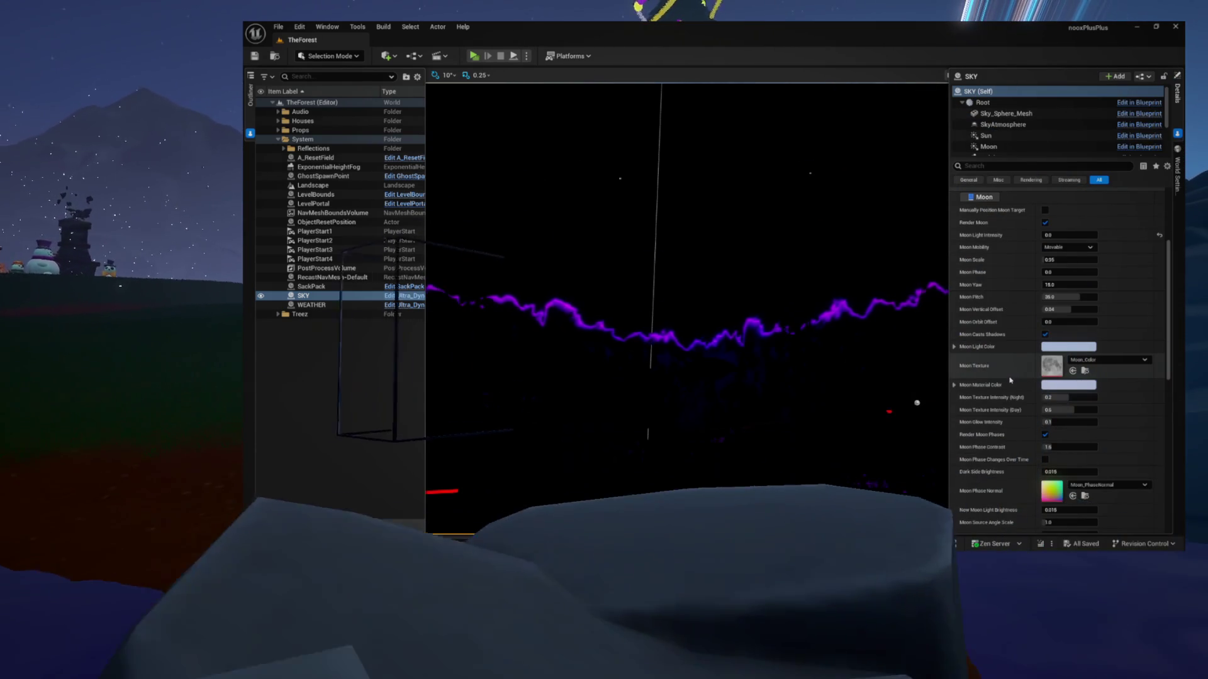
scroll(1004, 362, up, 5)
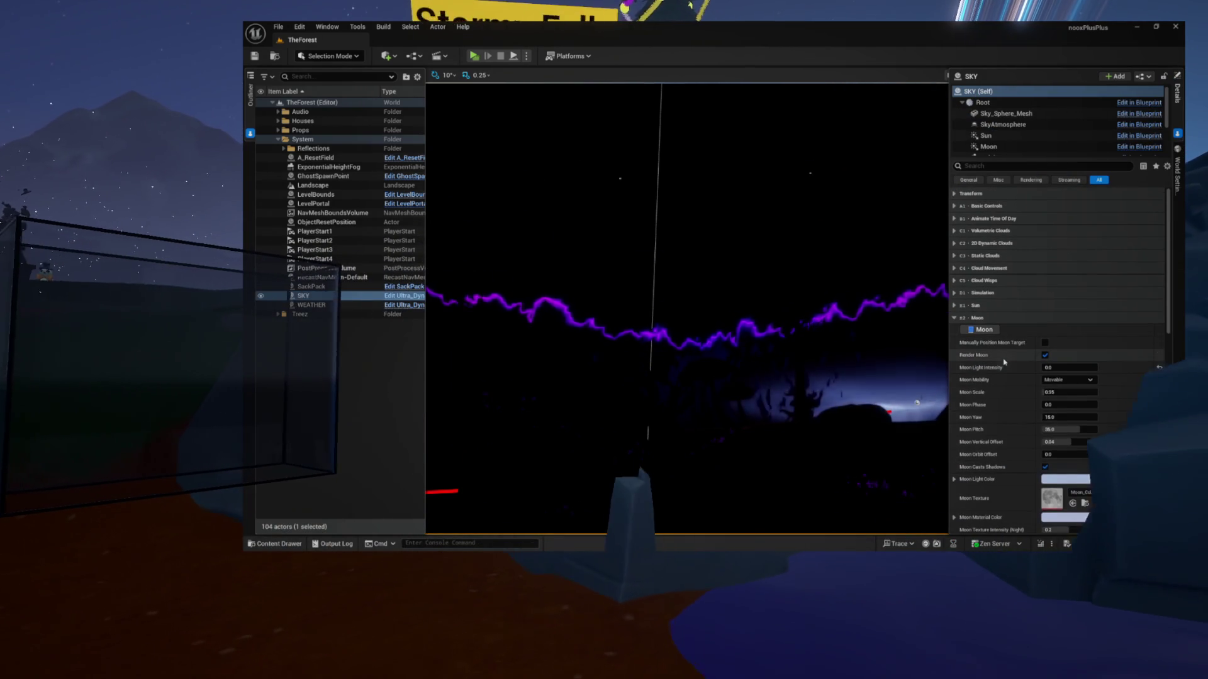
click(972, 206)
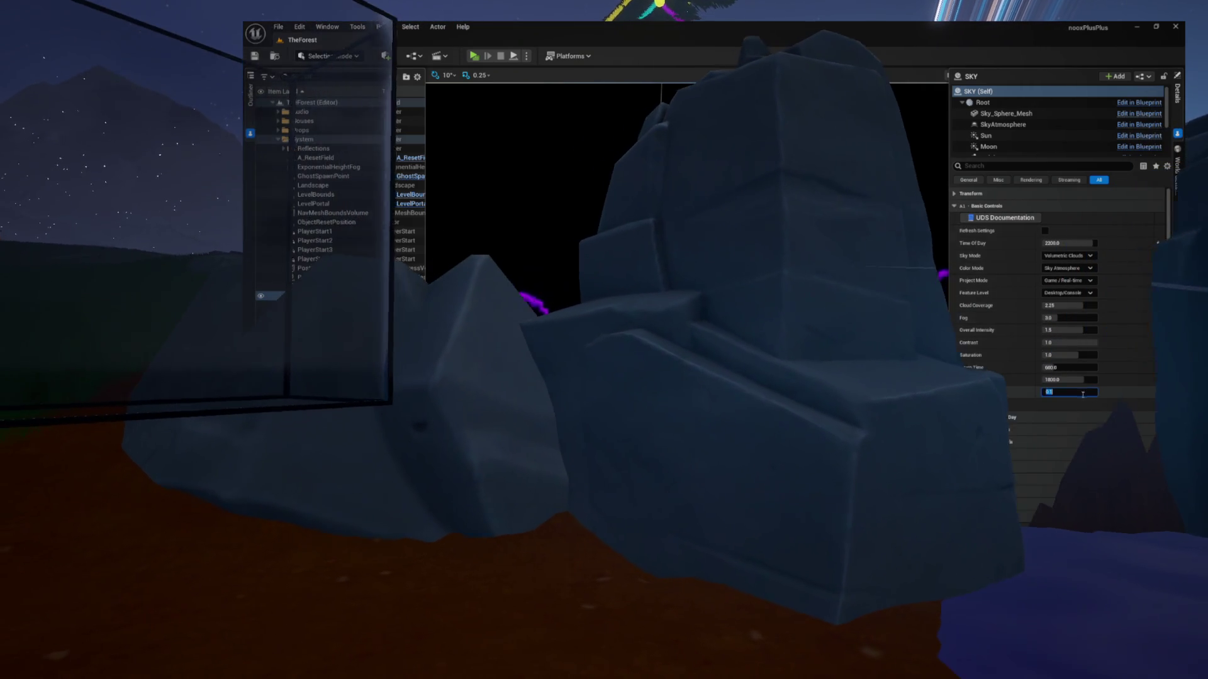
Change the sky's Night Brightness, save the level and launch a play preview
click(1090, 390)
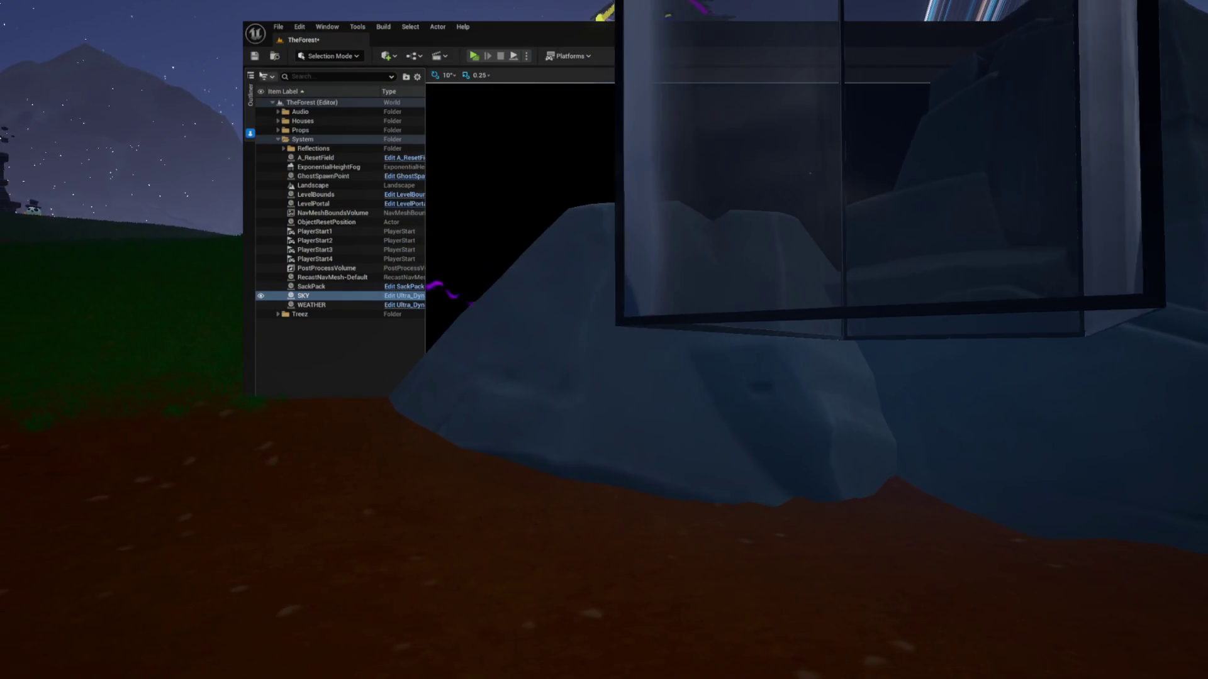
click(254, 57)
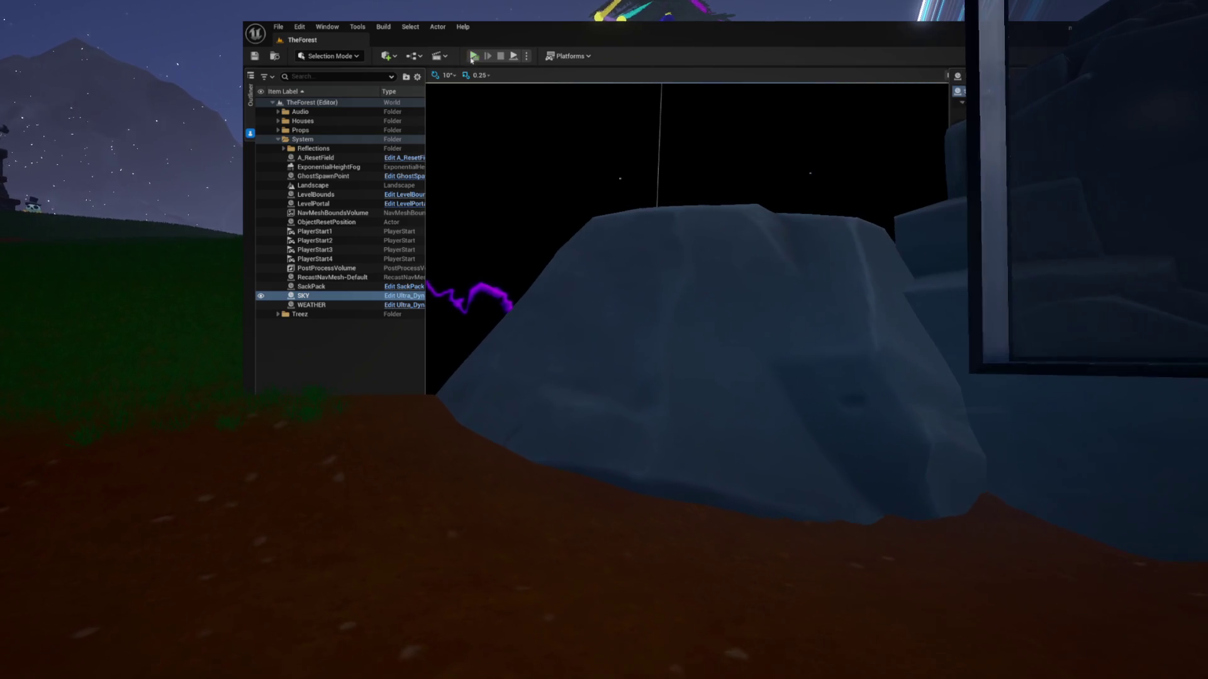
click(473, 56)
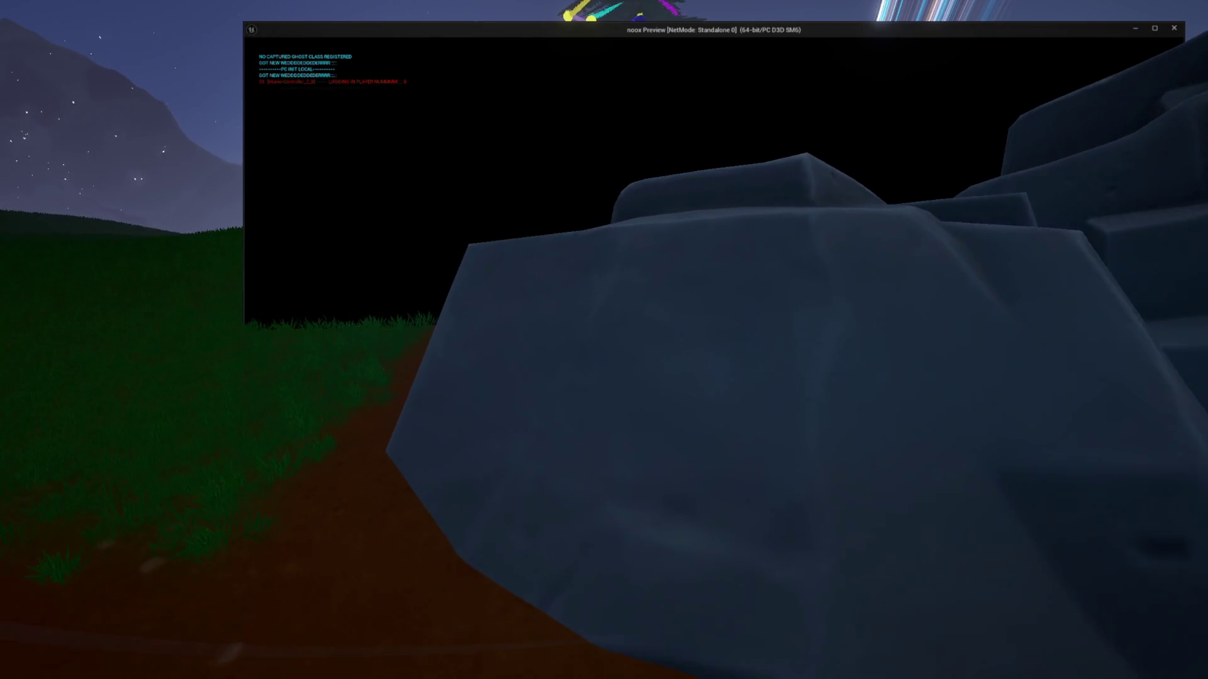
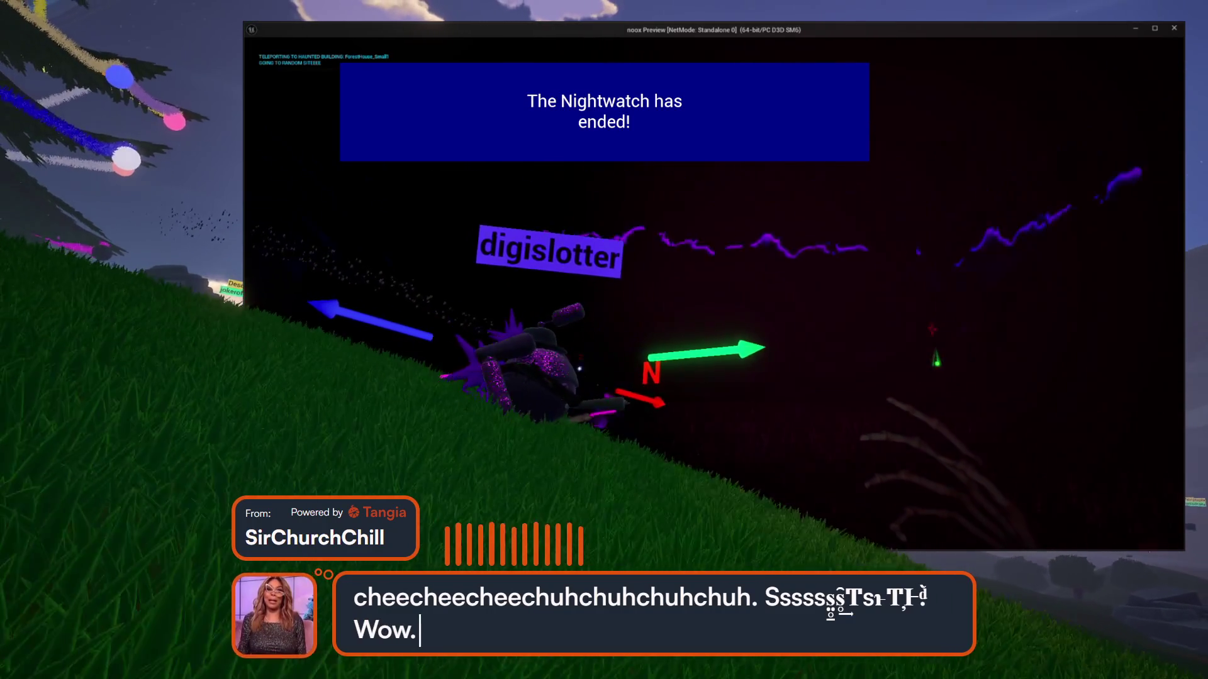
Close the noox play preview window to return to the TheForest level editor
key(alt+F4)
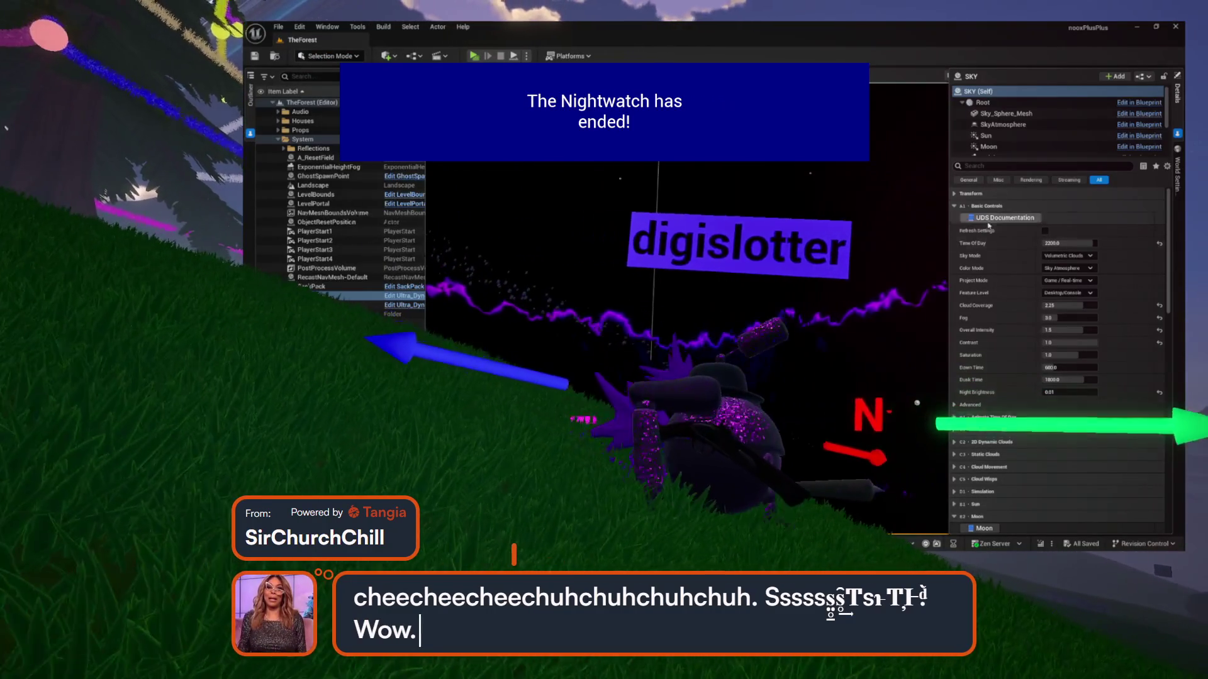
Set the SKY actor's Night Brightness to 0.02 and save TheForest
click(1078, 391)
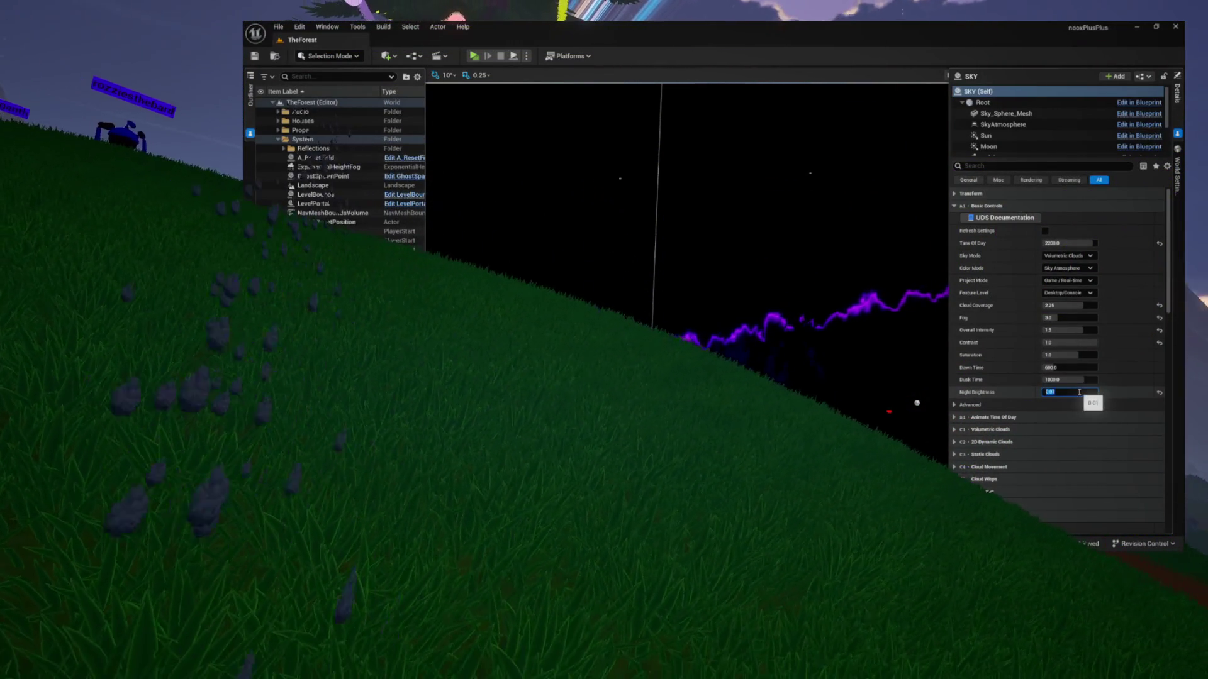
text(0.02)
key(Return)
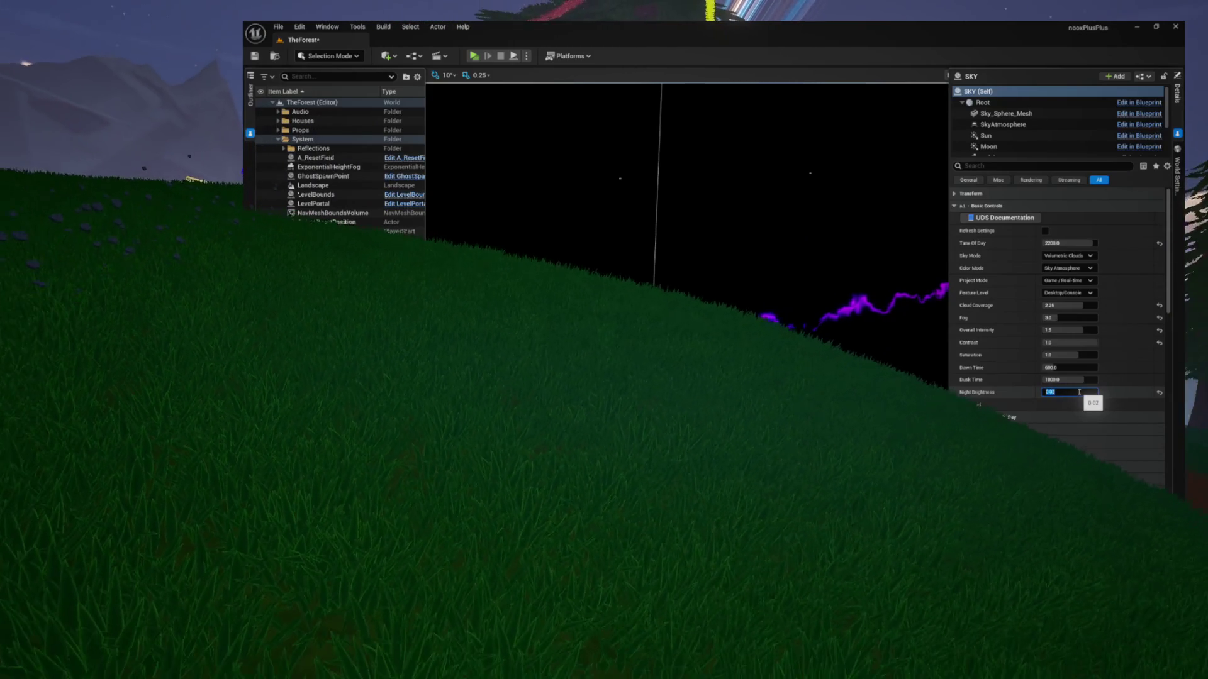
click(254, 56)
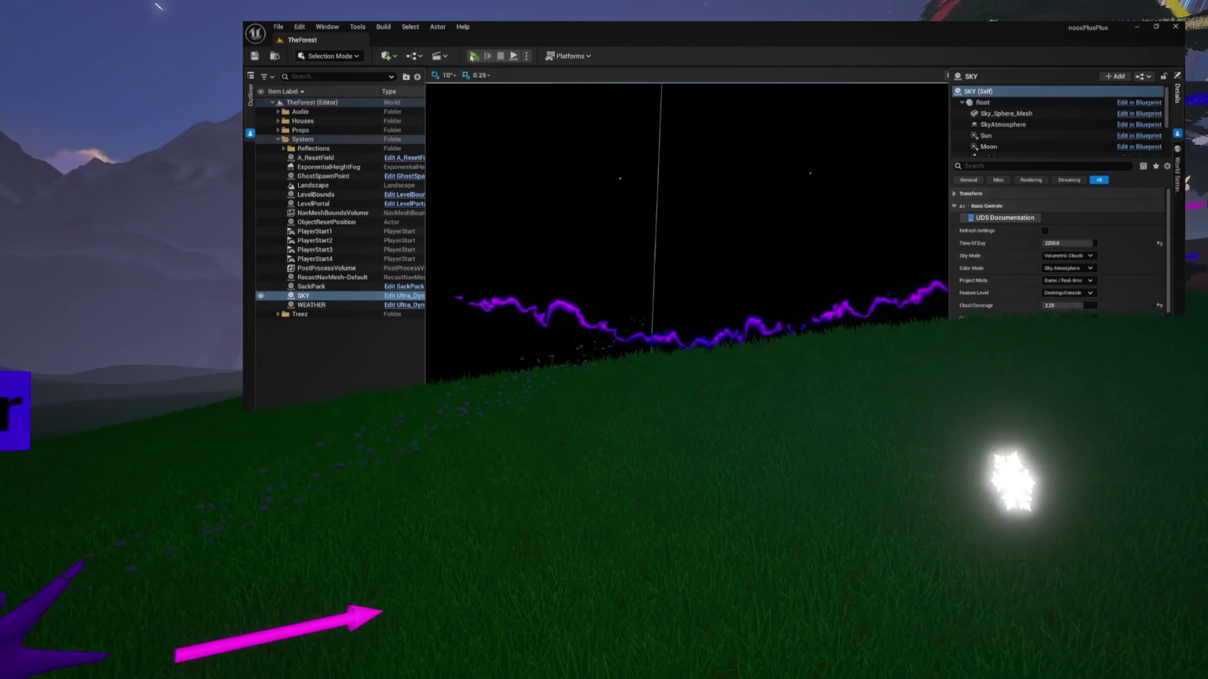
Test the level in a Play preview, then select ExponentialHeightFog in the Outliner
click(471, 57)
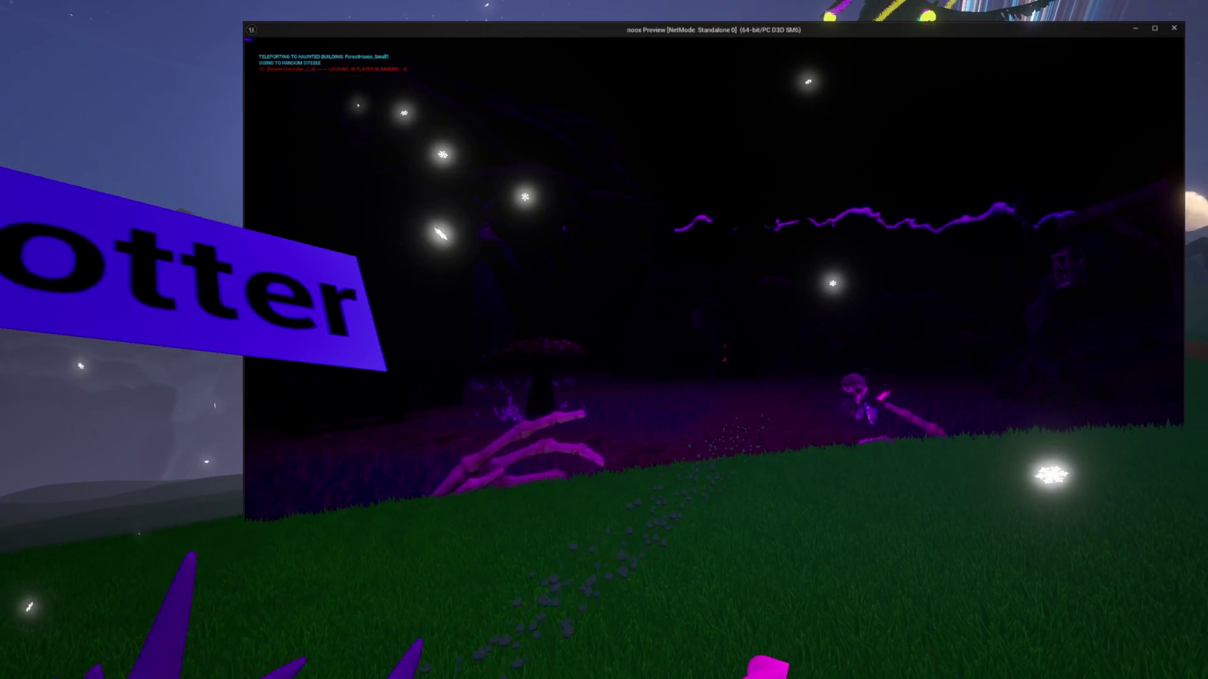
key(Escape)
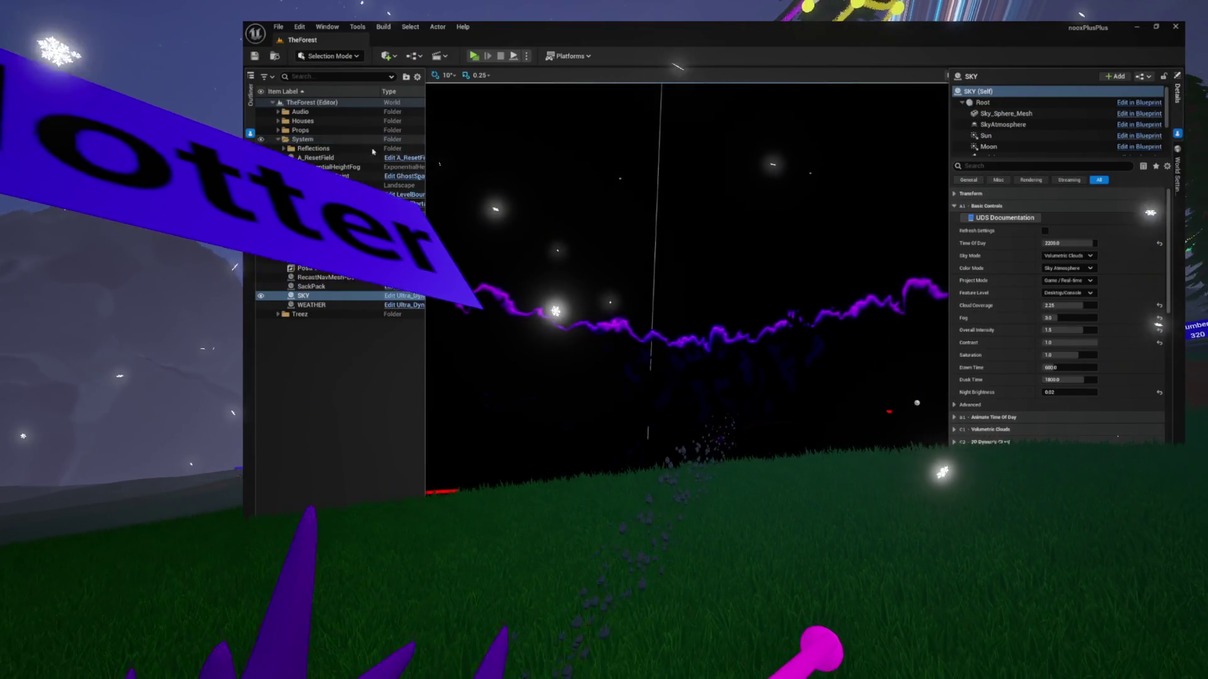
click(365, 166)
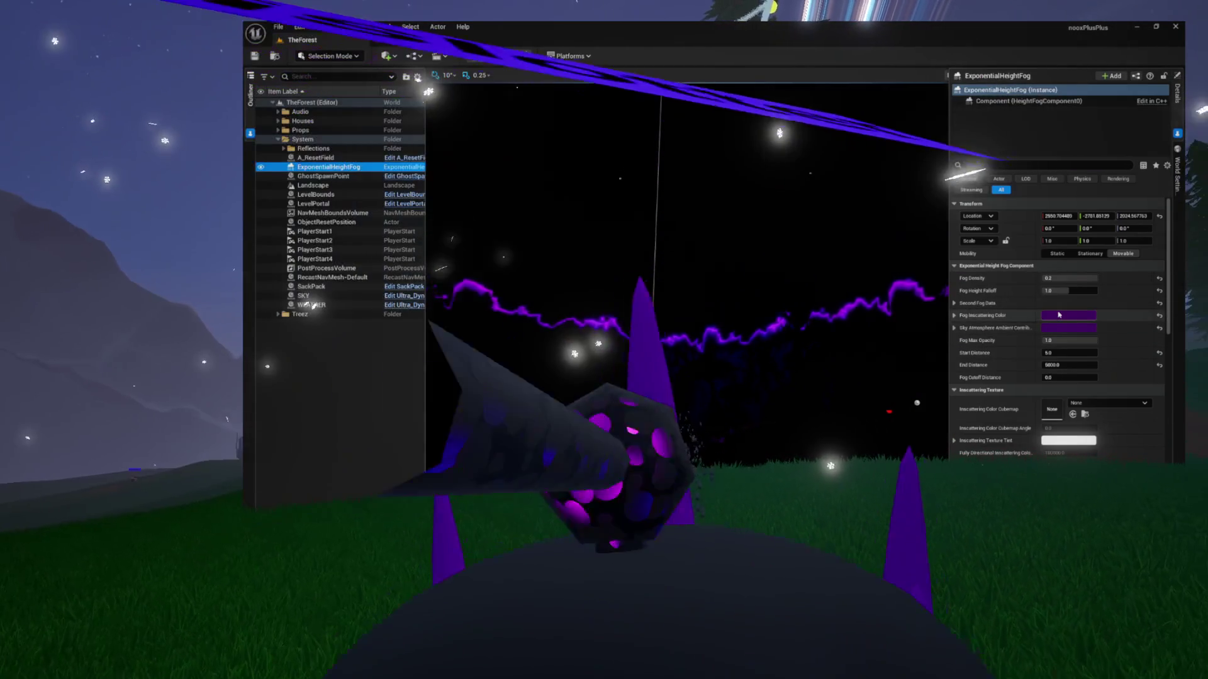
Adjust the ExponentialHeightFog's purple fog colour in the Color Picker
click(1068, 328)
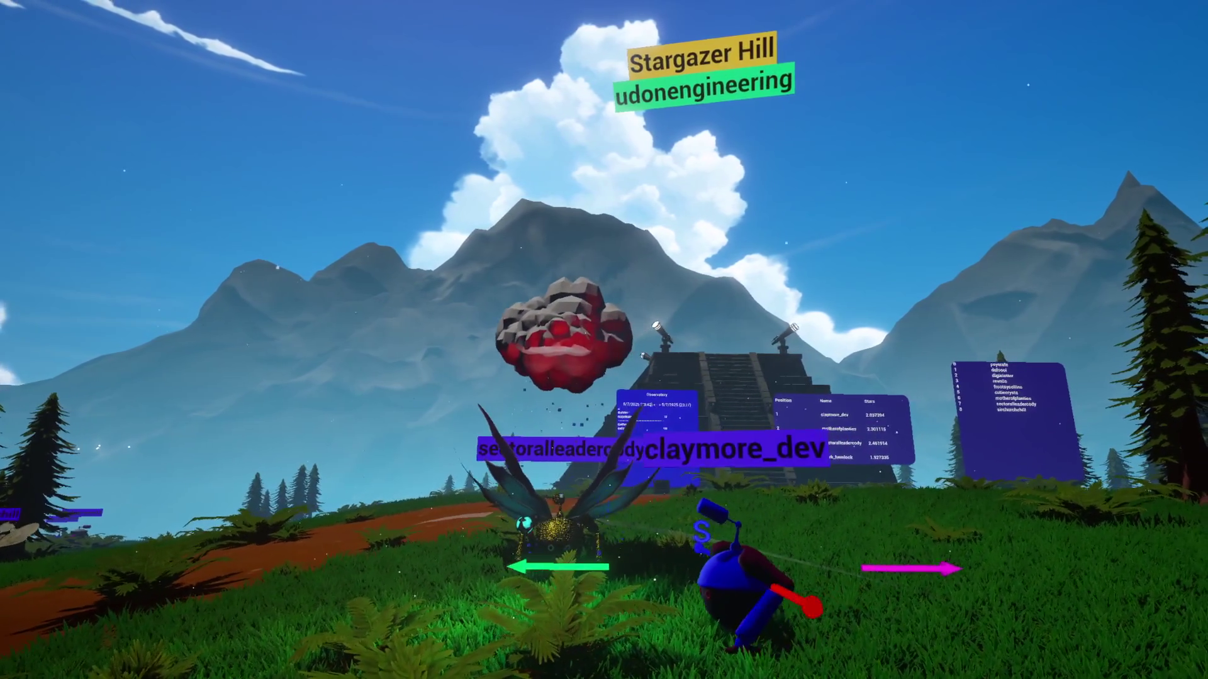
key(a)
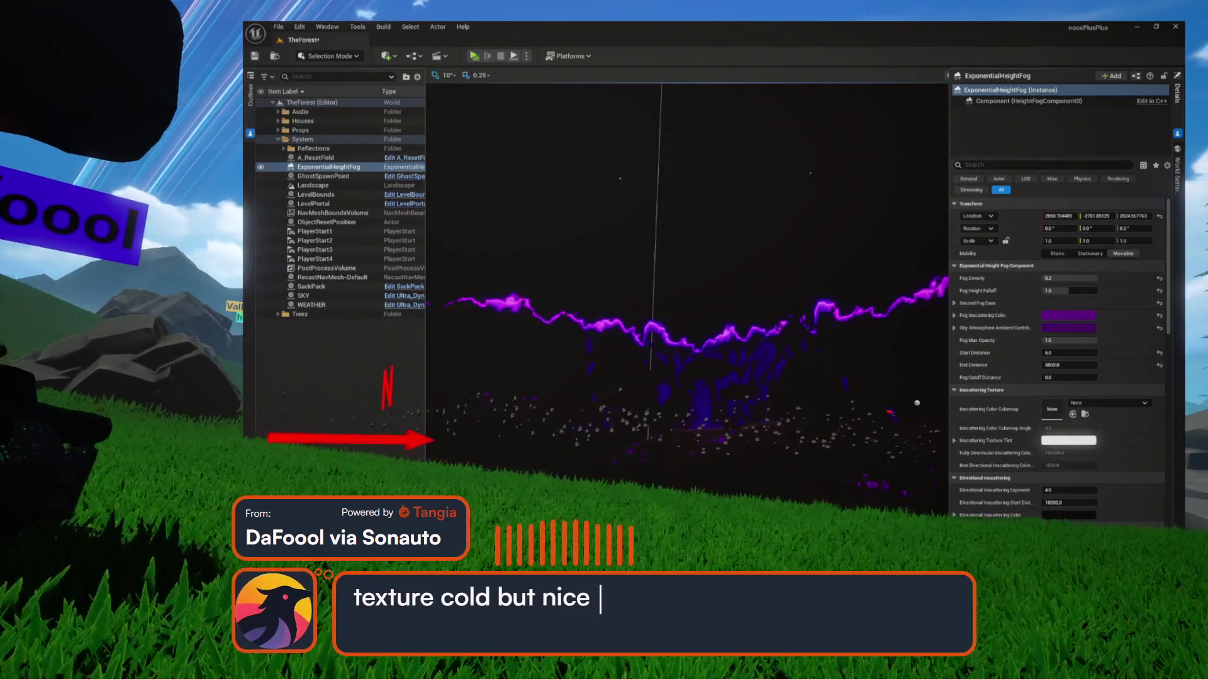
Launch a new Play preview of TheForest at night
click(475, 57)
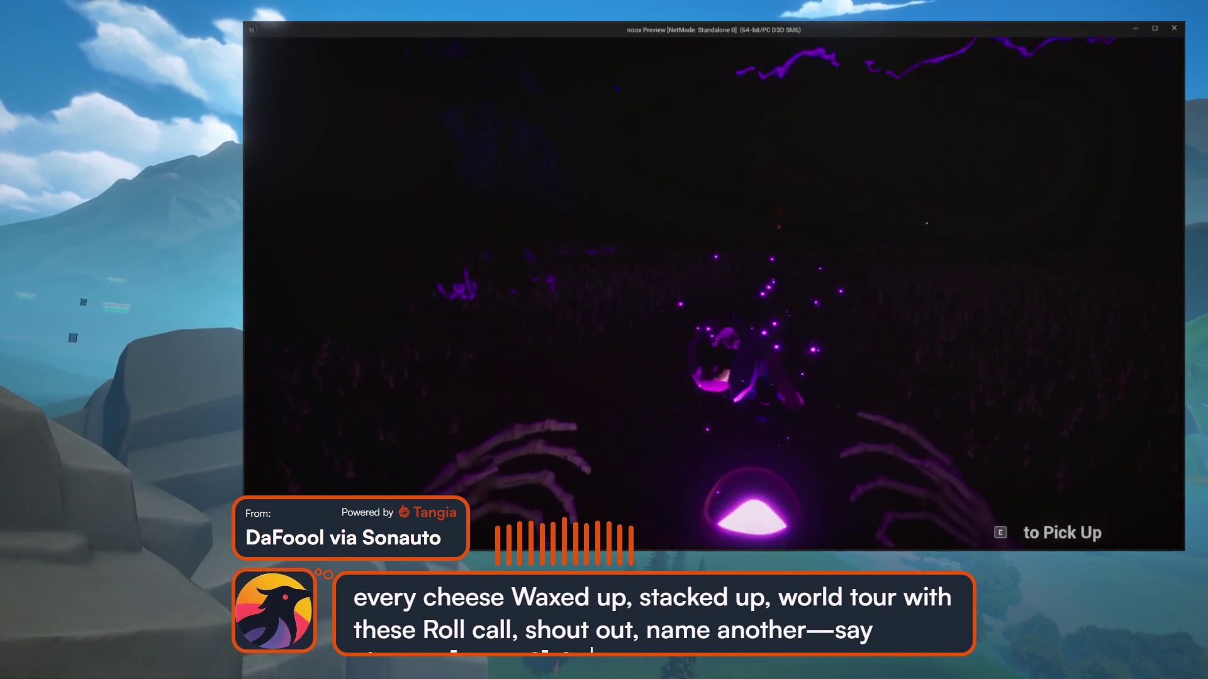
Pick up the crystal, flick its light on and off repeatedly, then throw it lit
key(e)
click(738, 374)
click(714, 294)
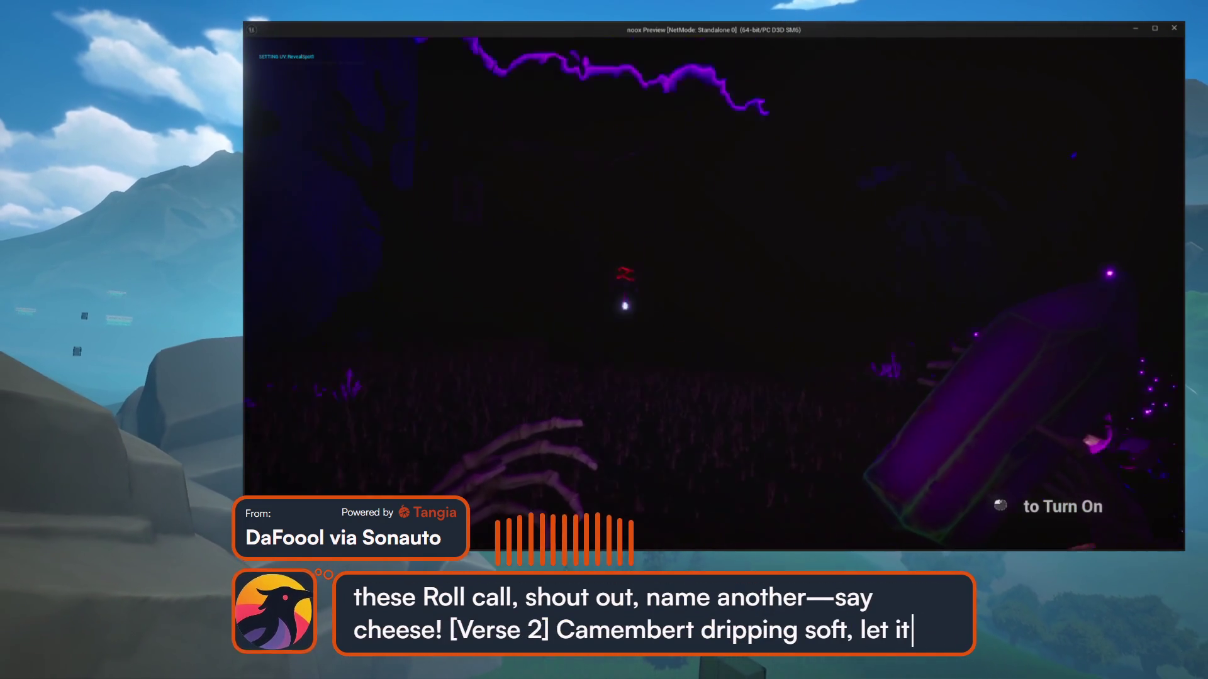
click(714, 294)
click(714, 294)
click(714, 294)
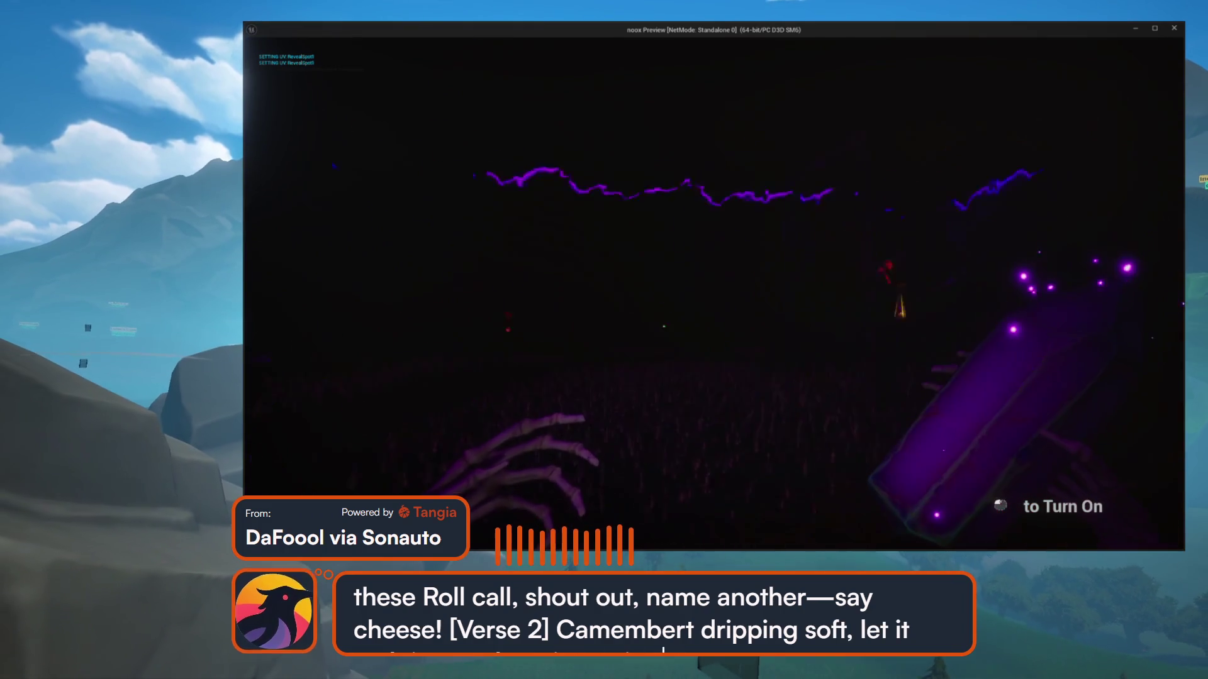
click(714, 294)
click(714, 294)
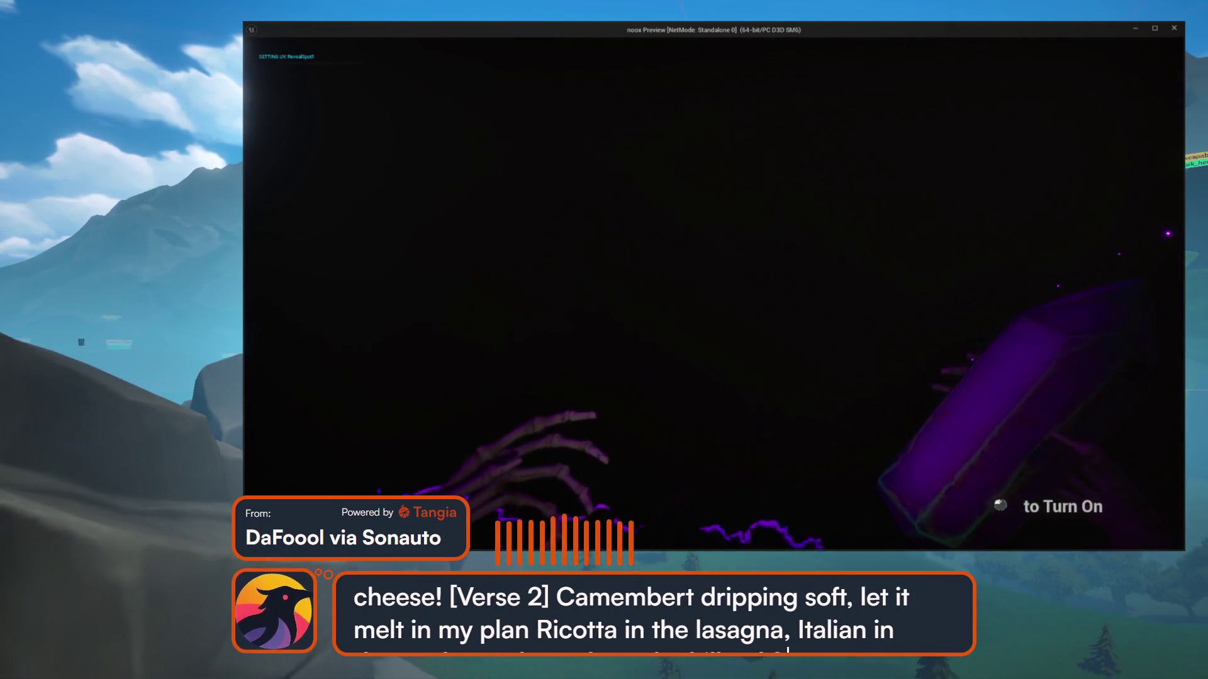
click(714, 293)
click(714, 294)
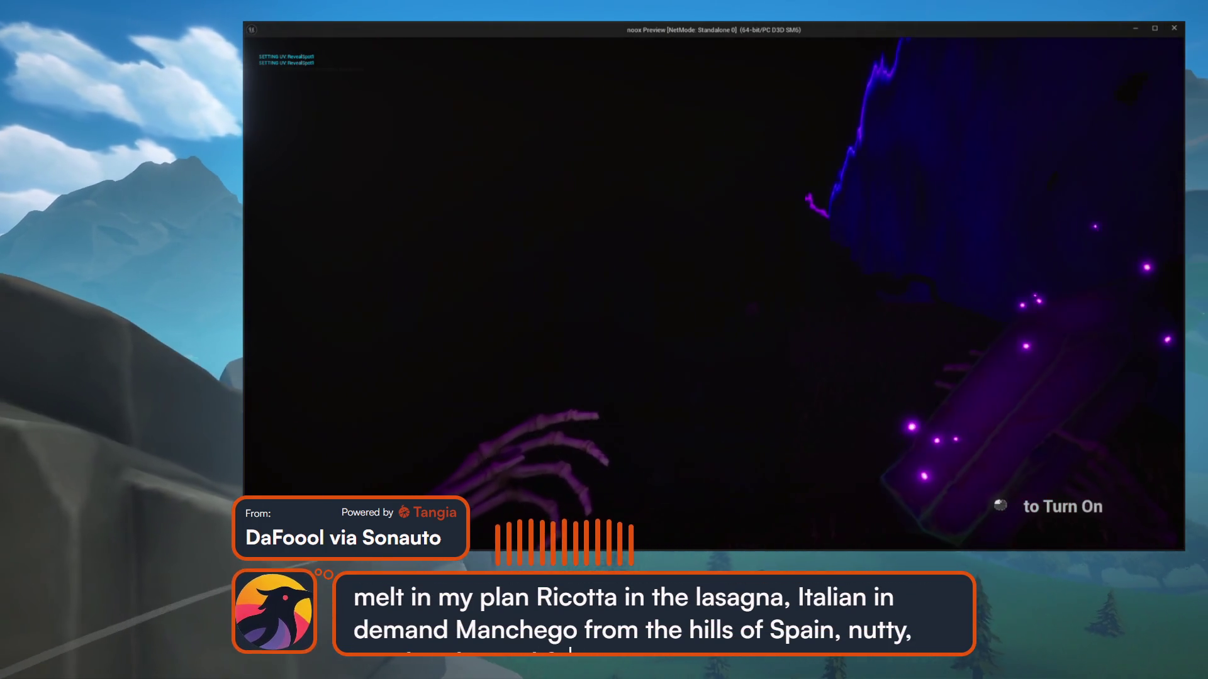
click(714, 294)
click(714, 294)
click(714, 293)
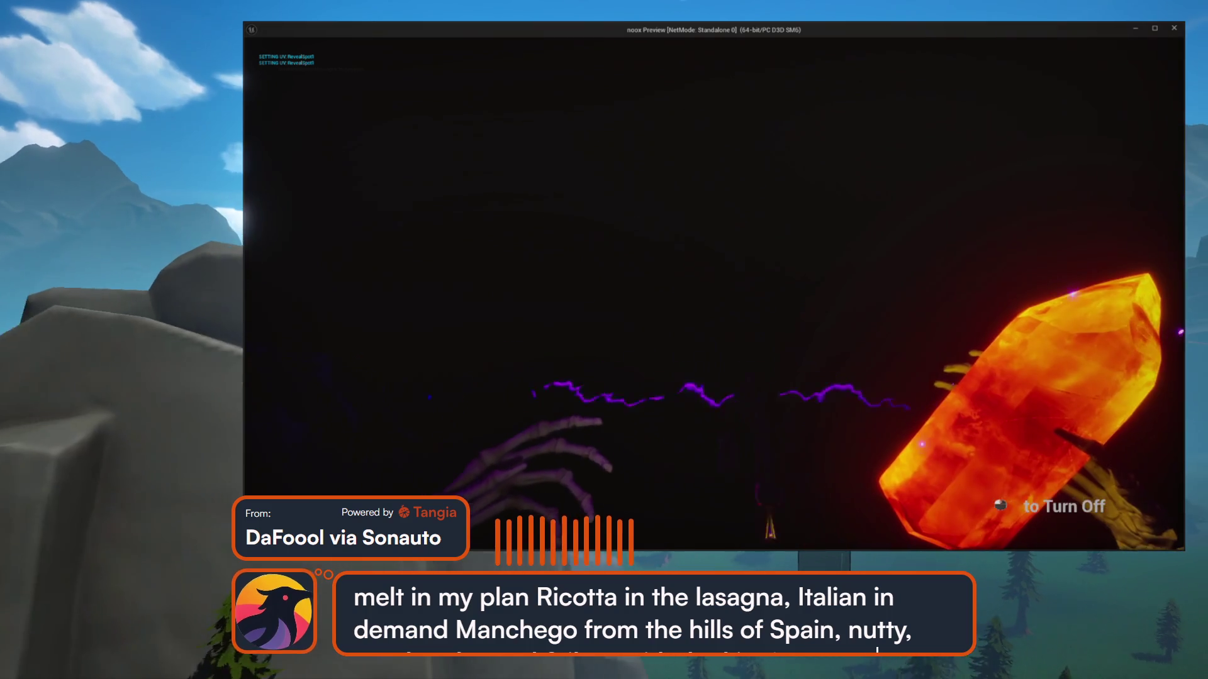
click(714, 294)
click(714, 293)
click(714, 294)
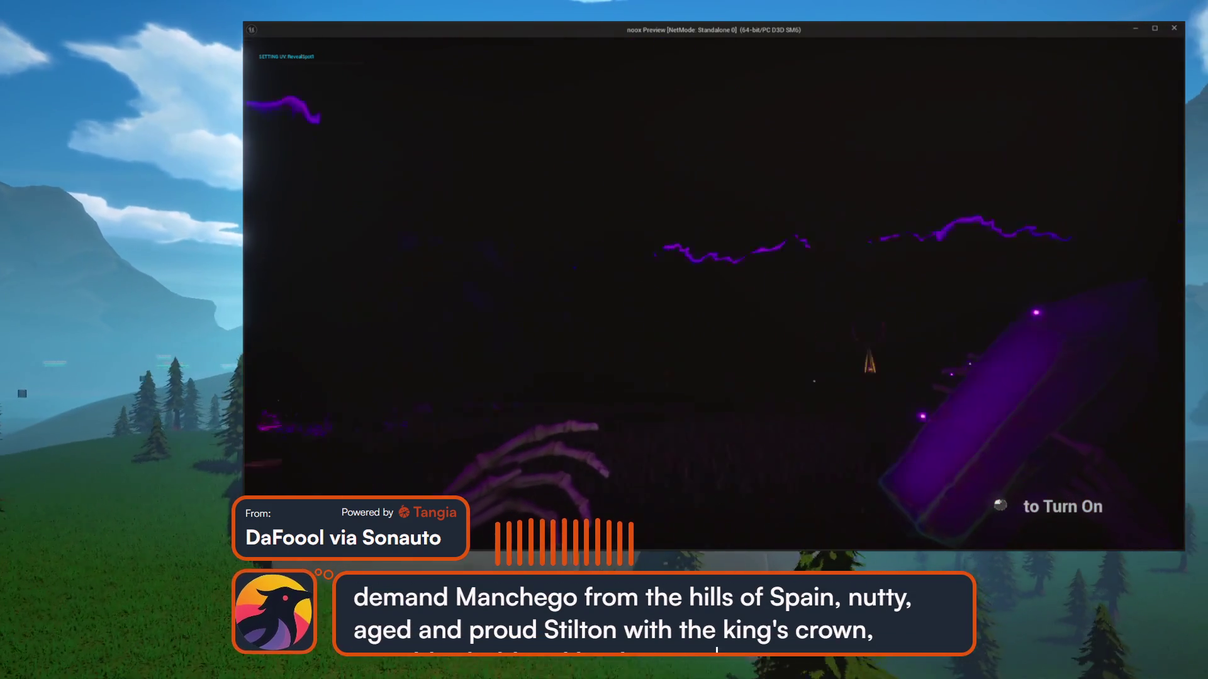
click(714, 293)
click(714, 294)
click(714, 294)
click(714, 294)
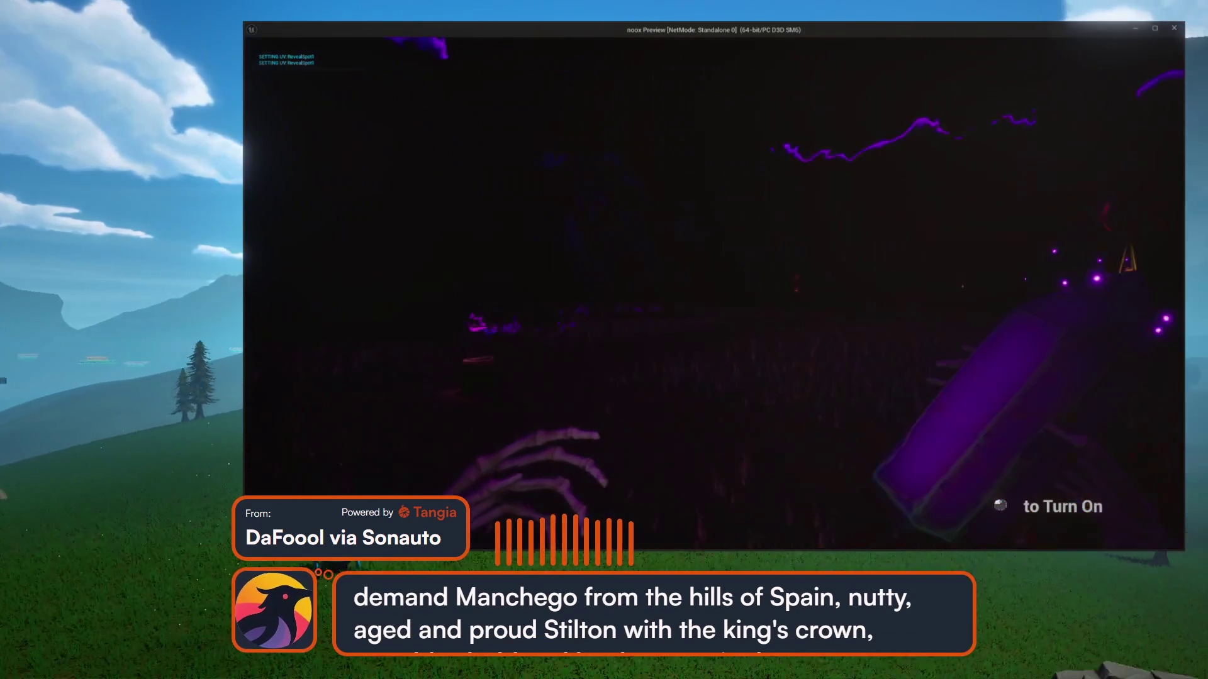
click(714, 293)
click(714, 294)
click(714, 294)
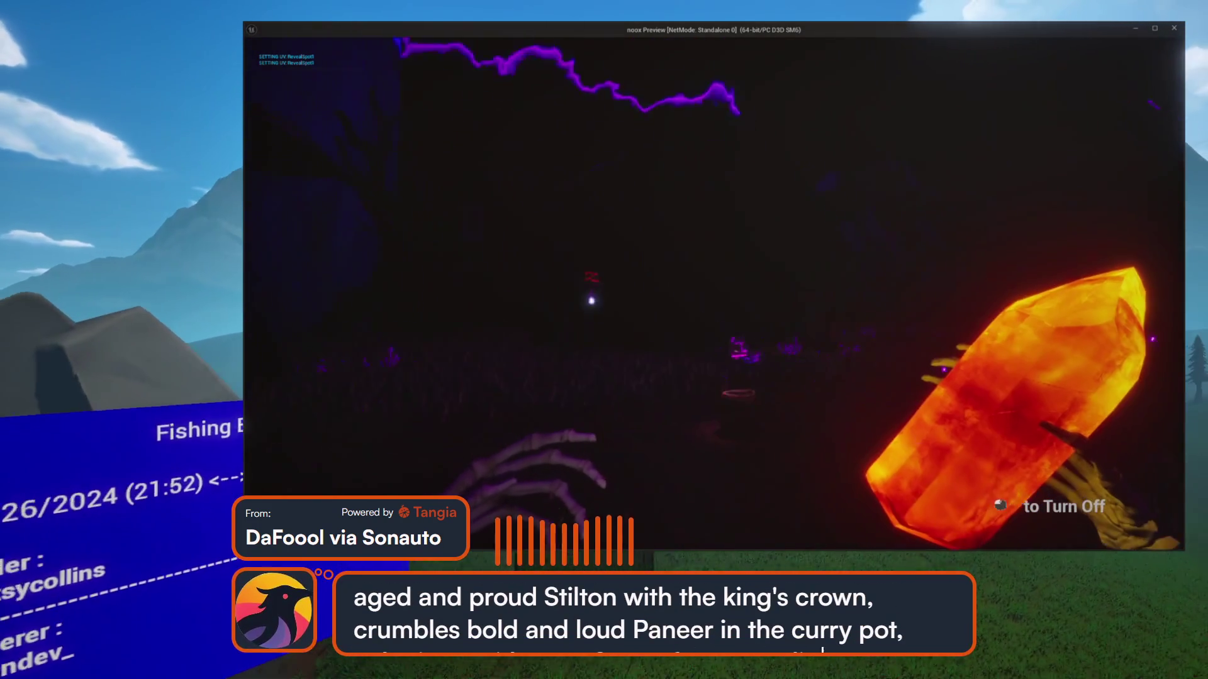
click(714, 294)
click(714, 294)
click(714, 294)
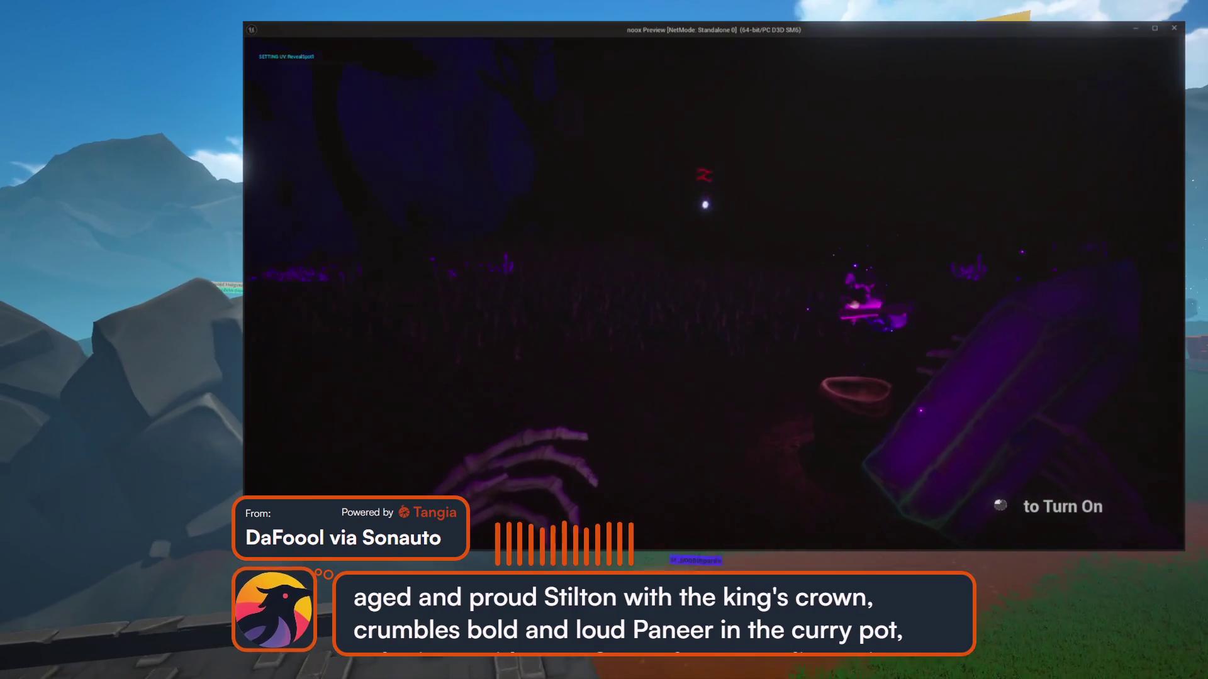
click(714, 294)
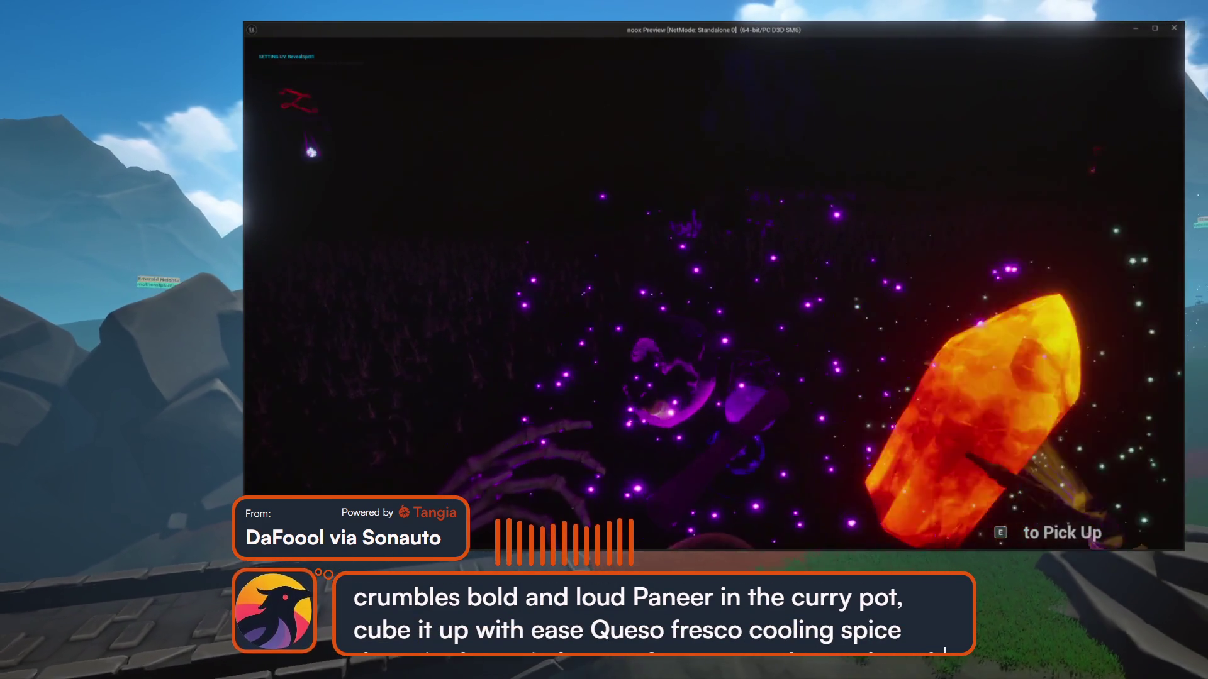
key(q)
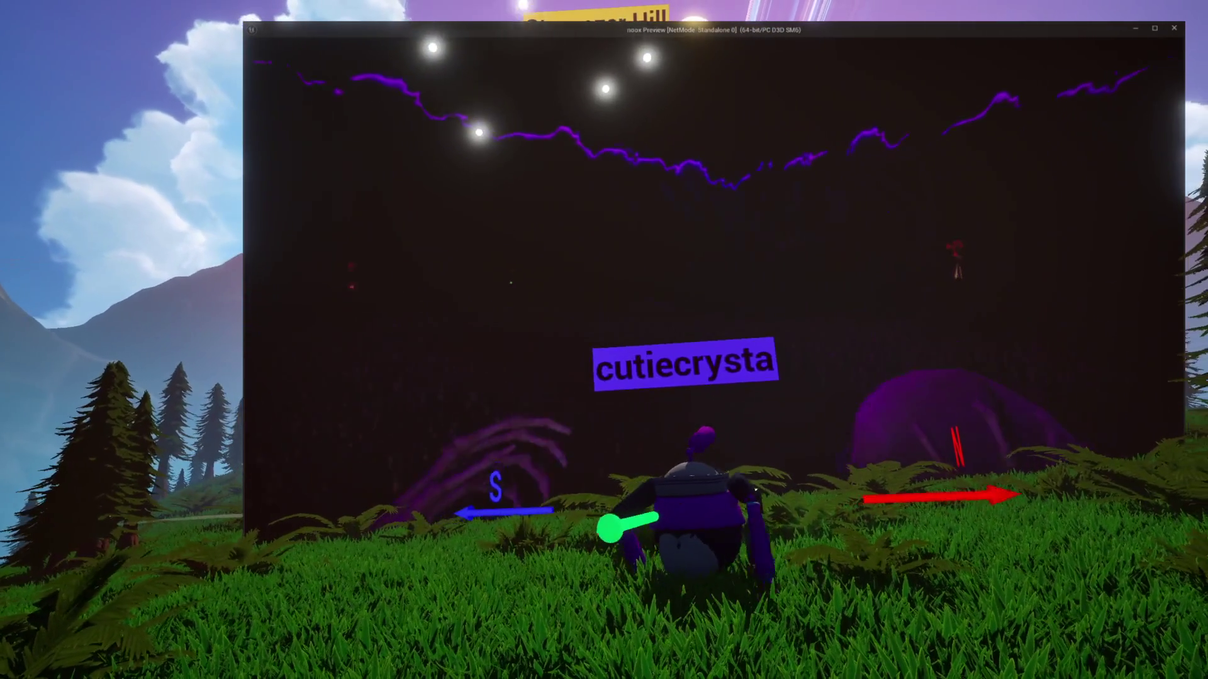
Leave the Play preview and switch back to TheForest in the editor
key(alt+Tab)
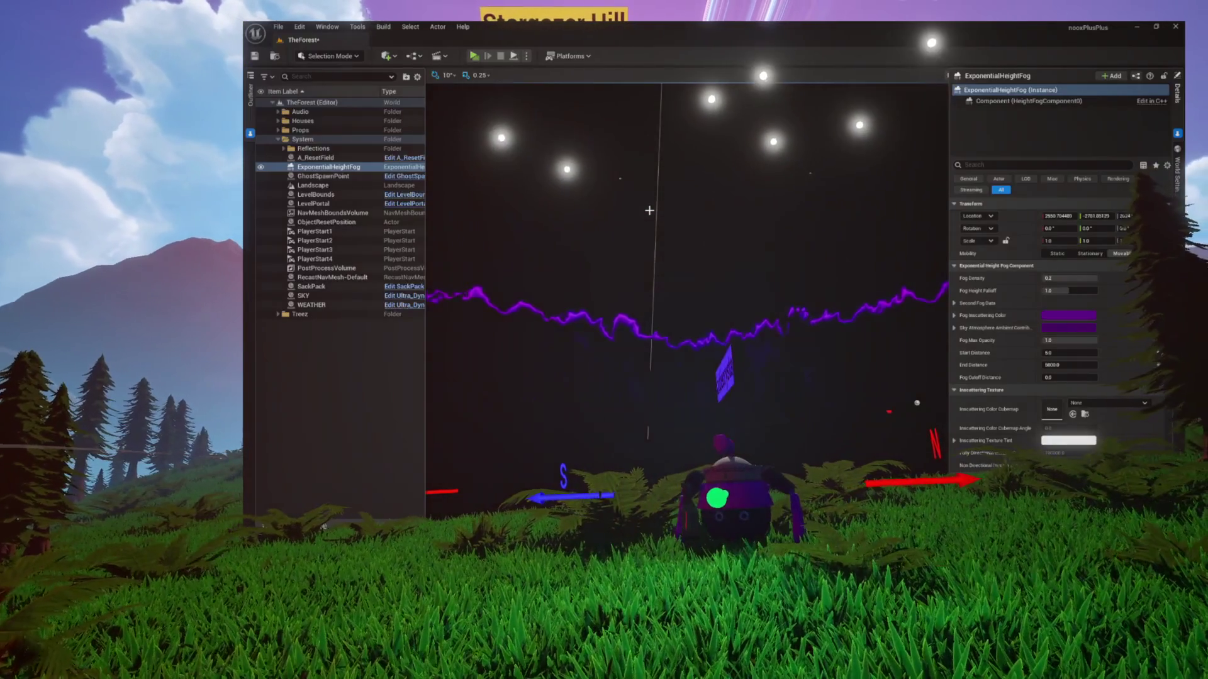